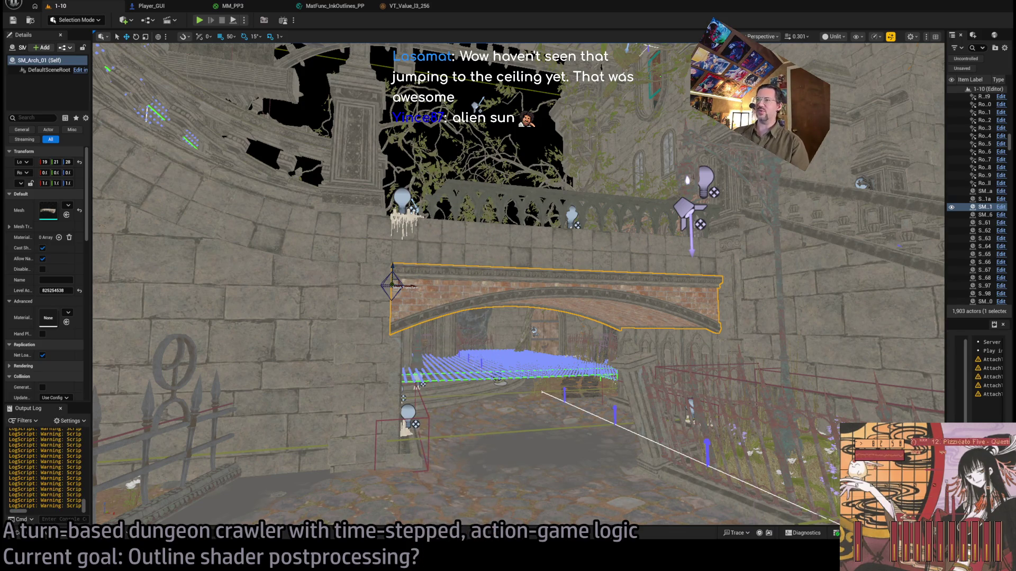
Fly the camera toward the brick arch and select the Room_nav_Street2 navigation volume
scroll(517, 334, up, 6)
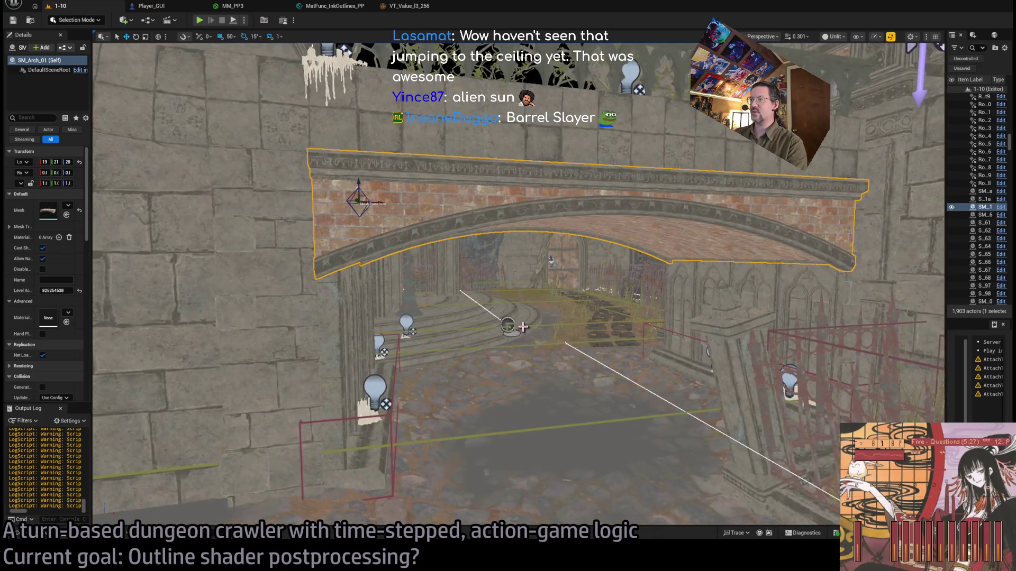
click(517, 333)
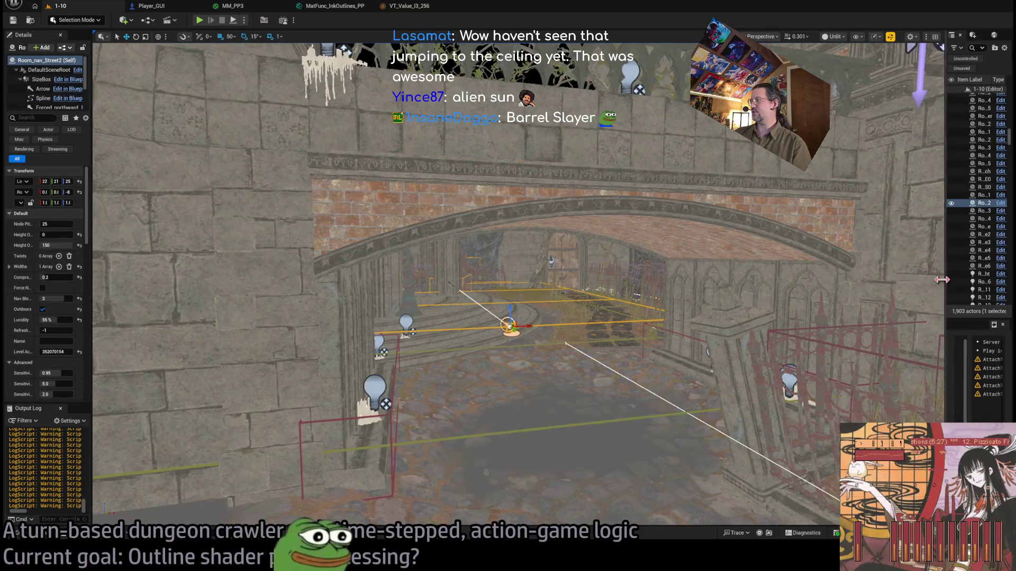
Widen the Outliner and Details panels and scroll through the Room_nav_Street2 properties
drag(943, 280, 873, 281)
drag(85, 210, 177, 233)
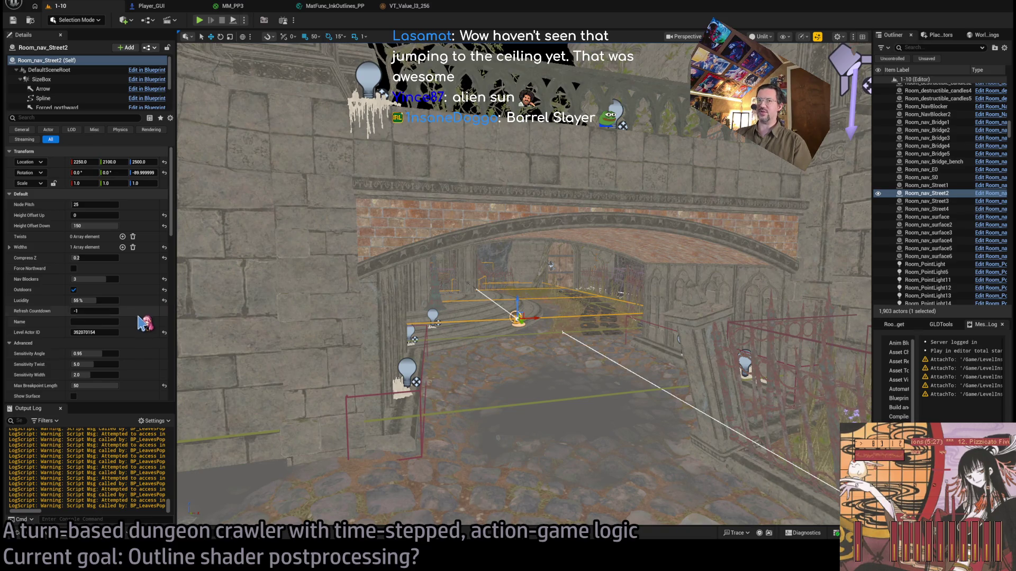
scroll(142, 323, down, 3)
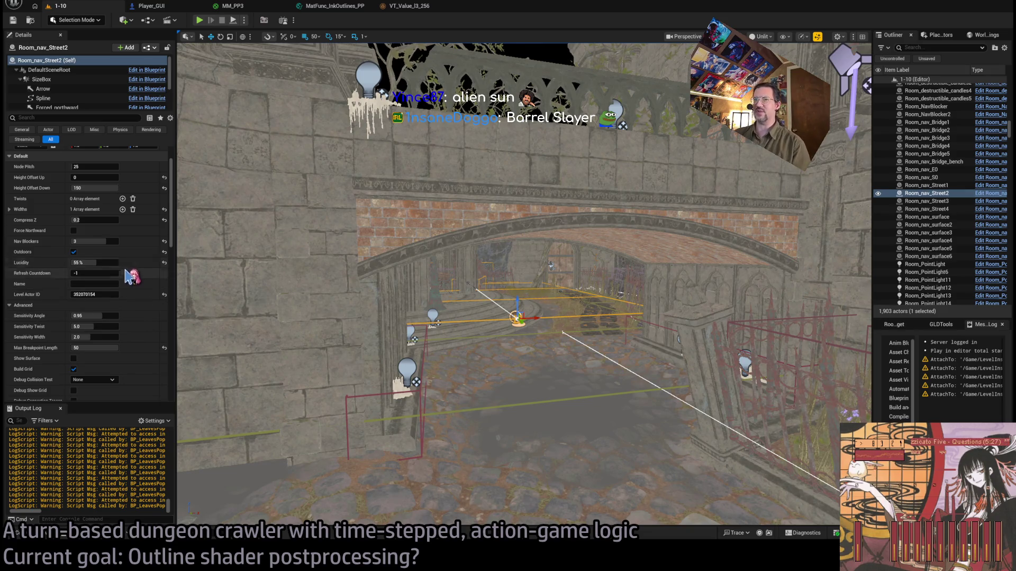
scroll(121, 270, up, 1)
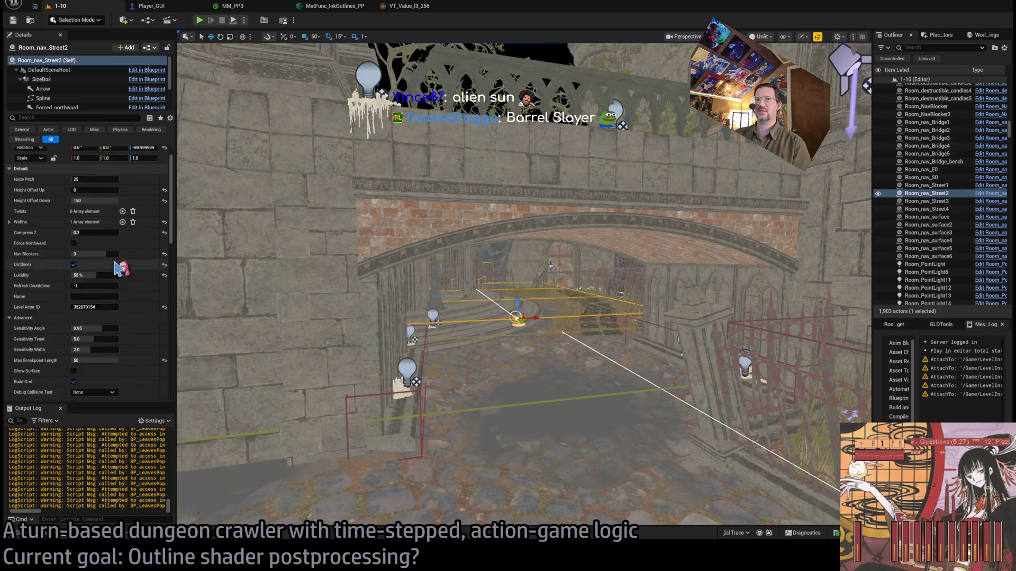
scroll(140, 271, down, 1)
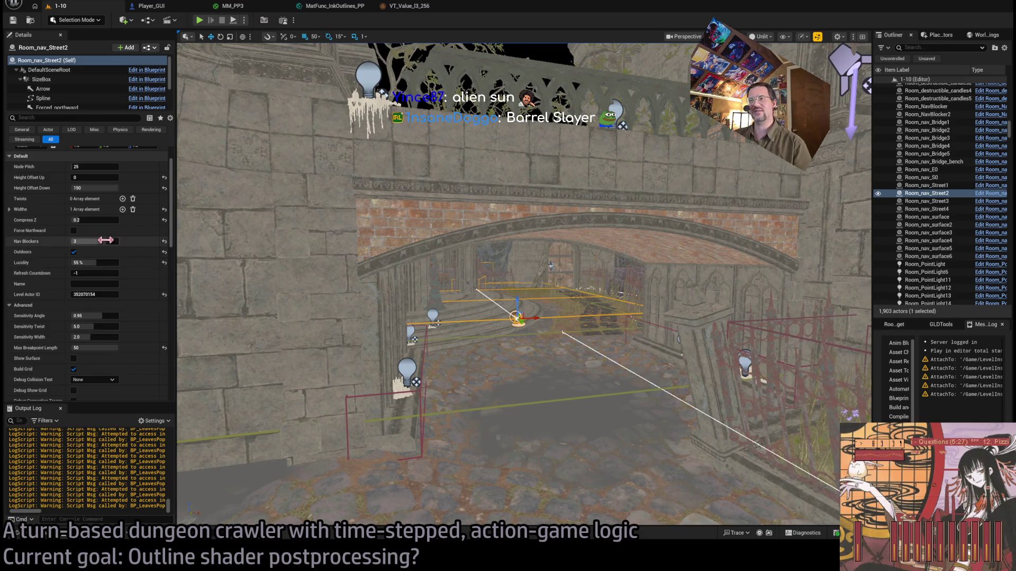
scroll(127, 275, up, 1)
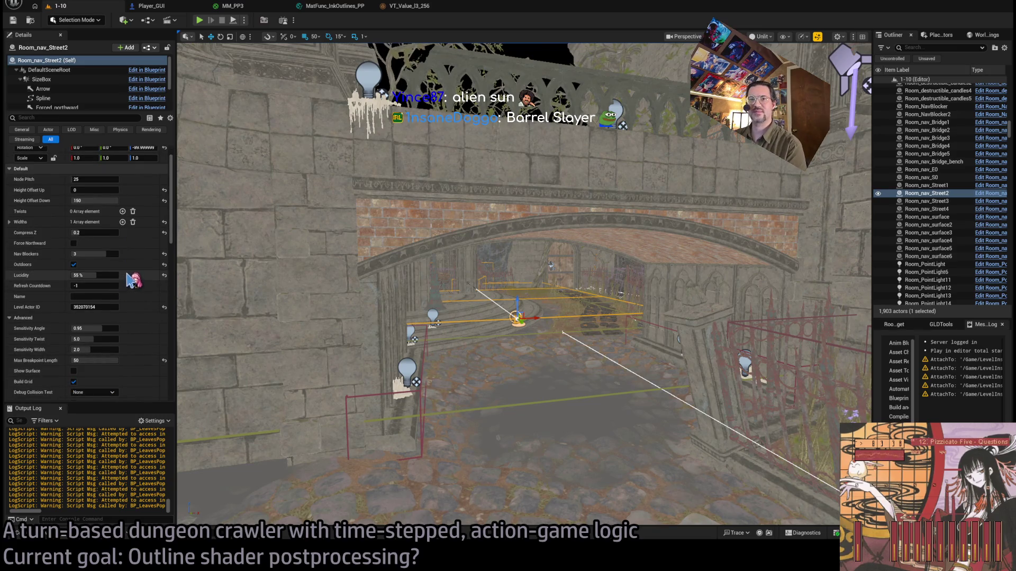
scroll(129, 281, down, 2)
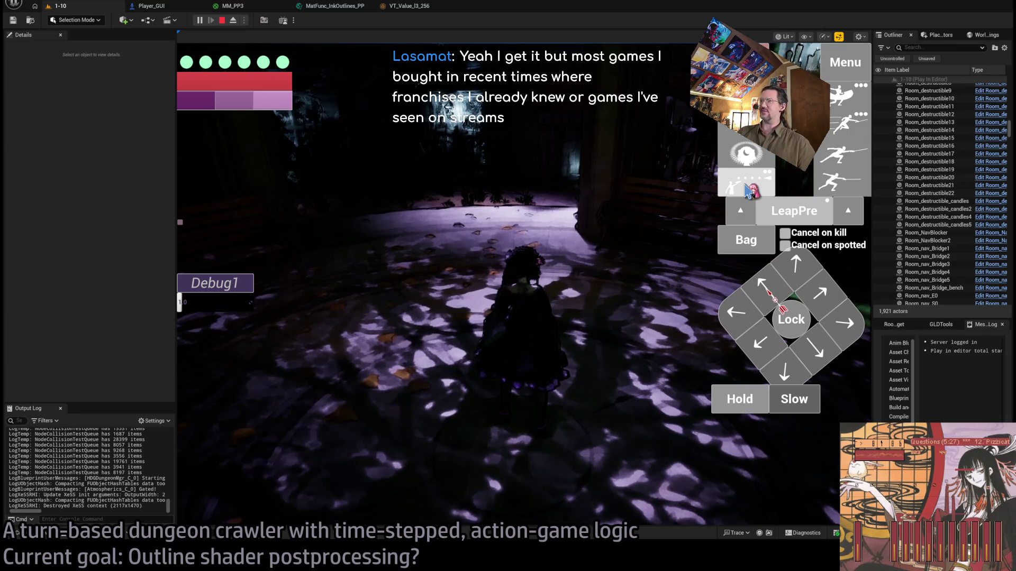
Use the visibility item, then walk the character several steps forward
click(742, 175)
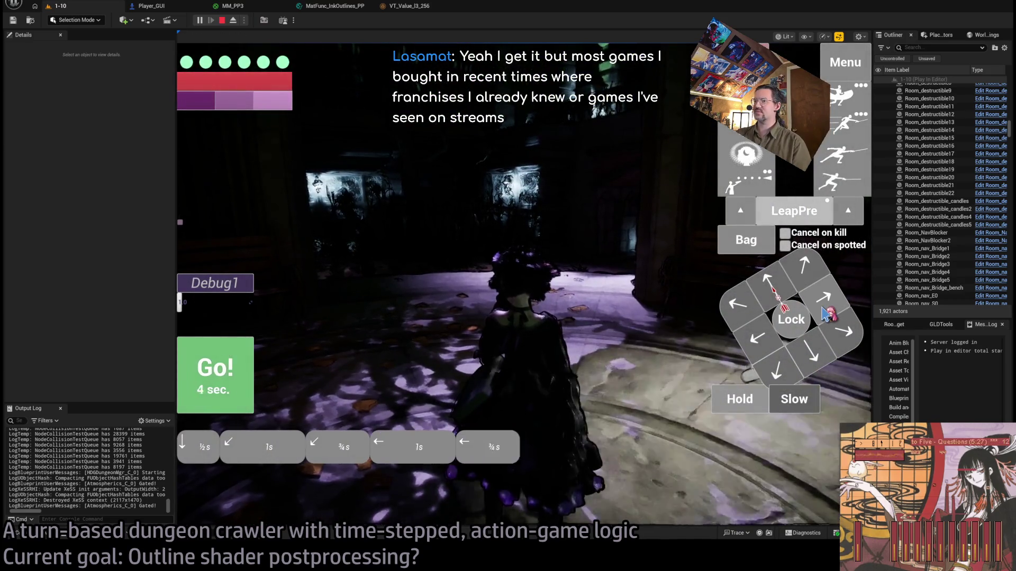
click(804, 267)
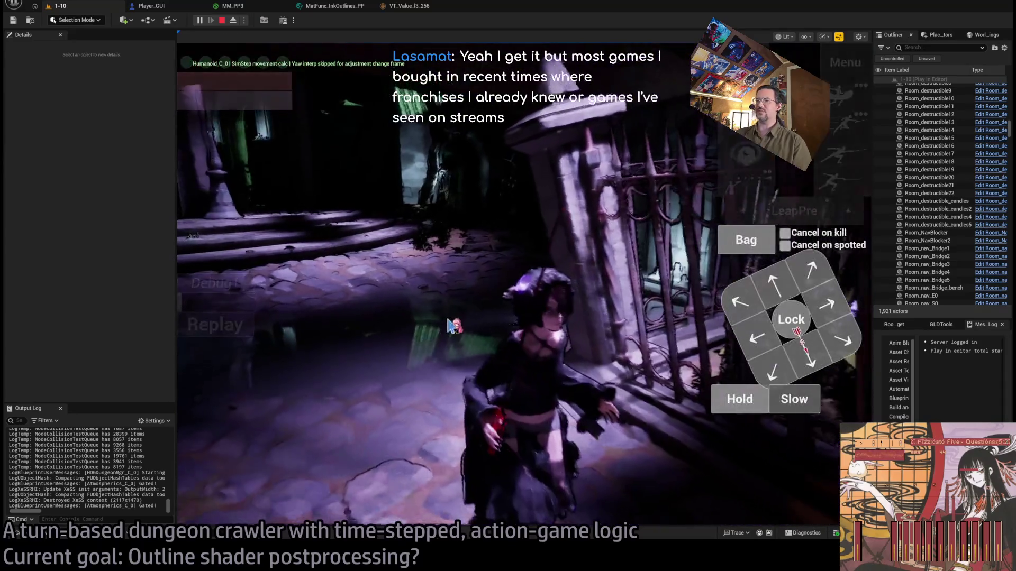
click(777, 286)
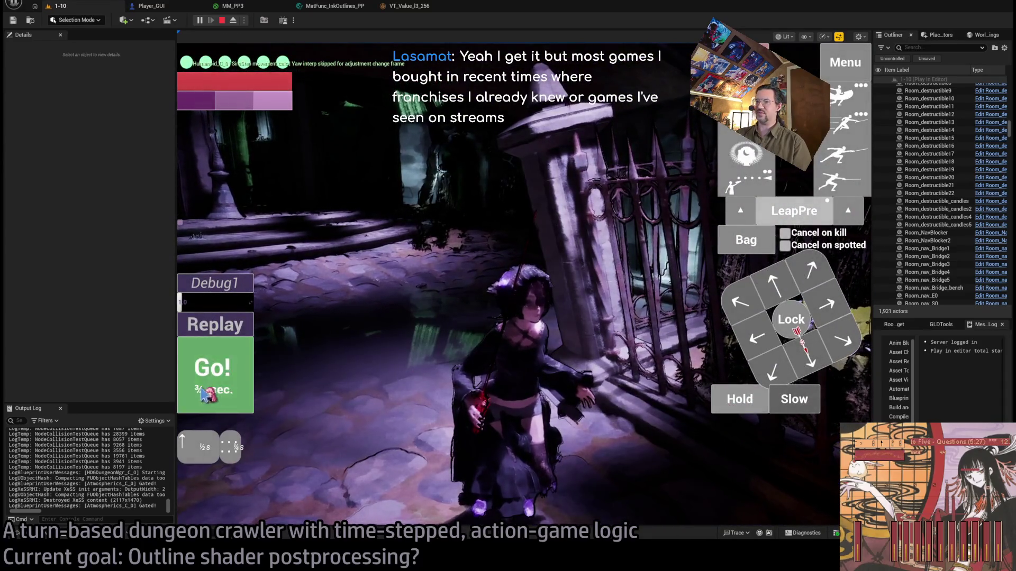
click(213, 380)
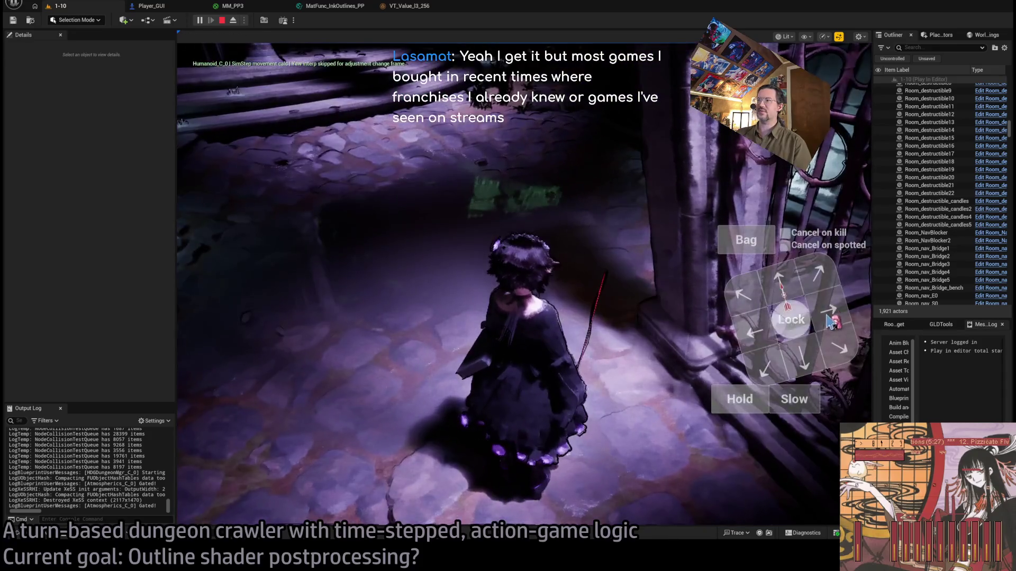
click(776, 290)
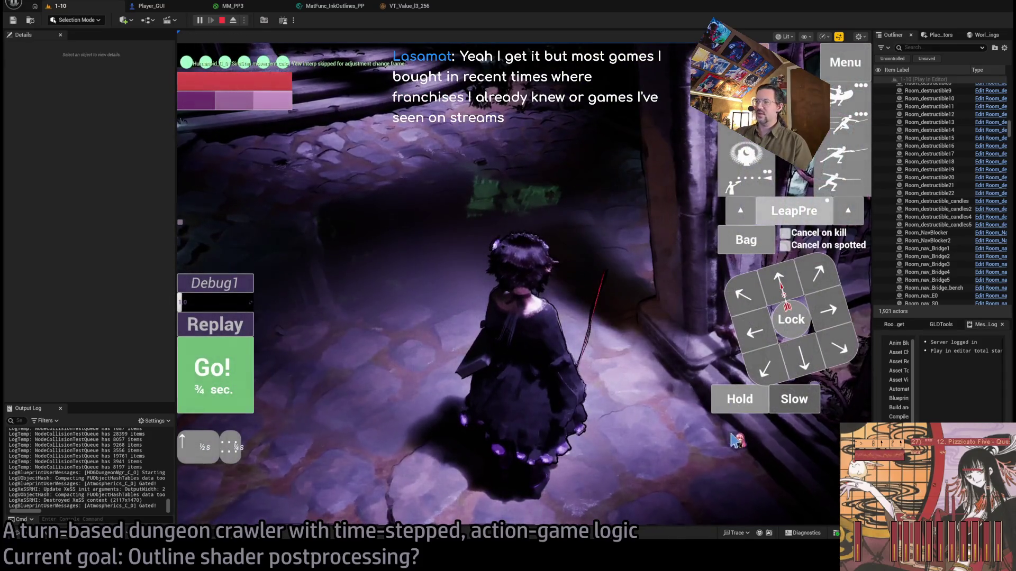
click(222, 383)
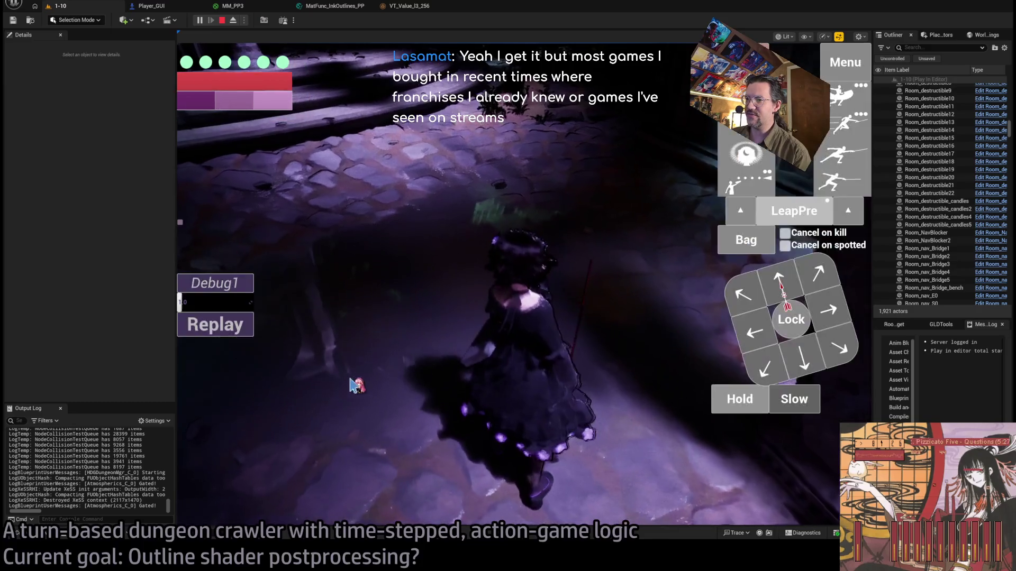
click(352, 384)
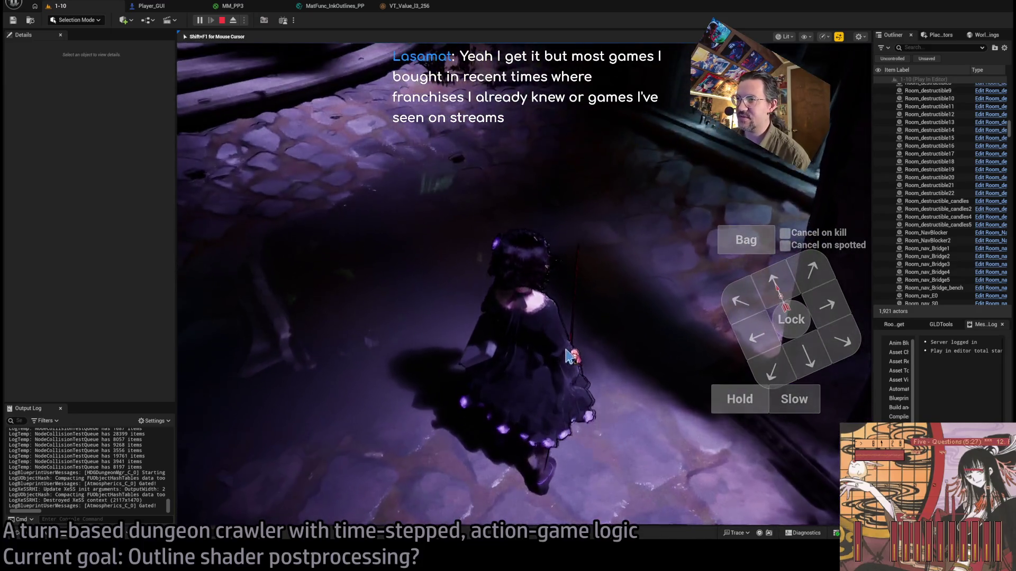
Turn the camera toward the wall, queue a forward step plus a second action, and run them
click(504, 356)
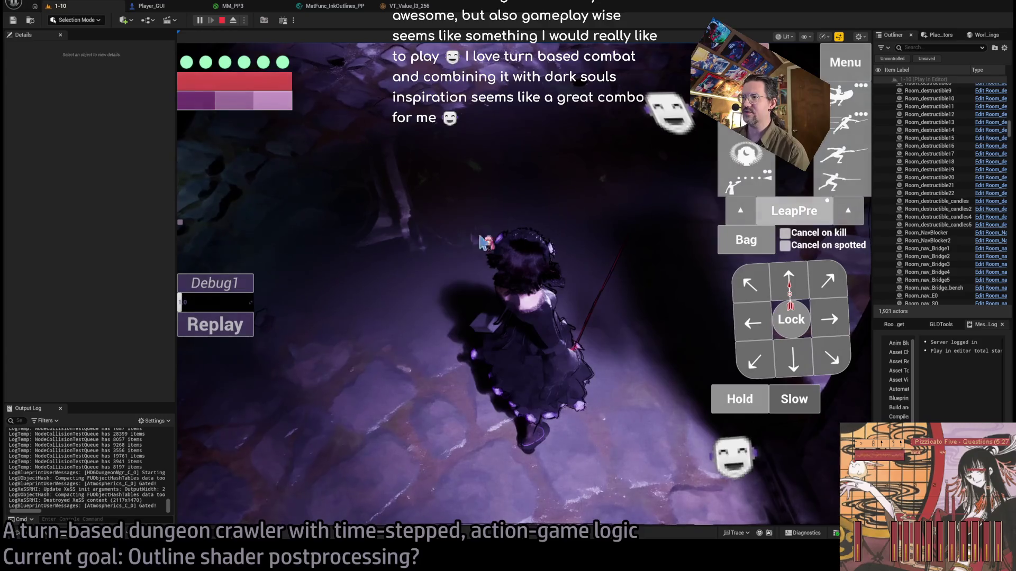
key(w)
click(757, 405)
click(210, 395)
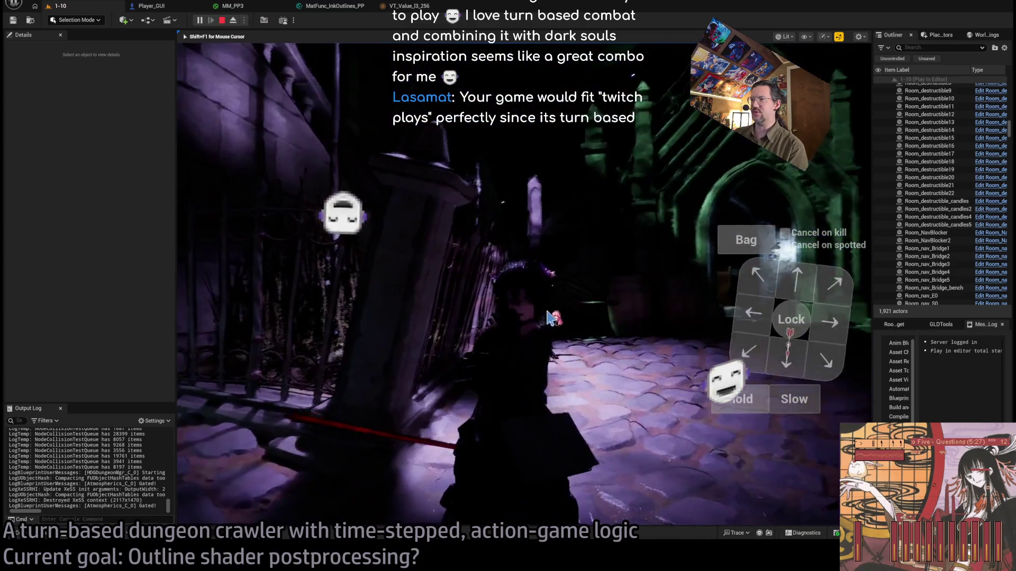
click(527, 321)
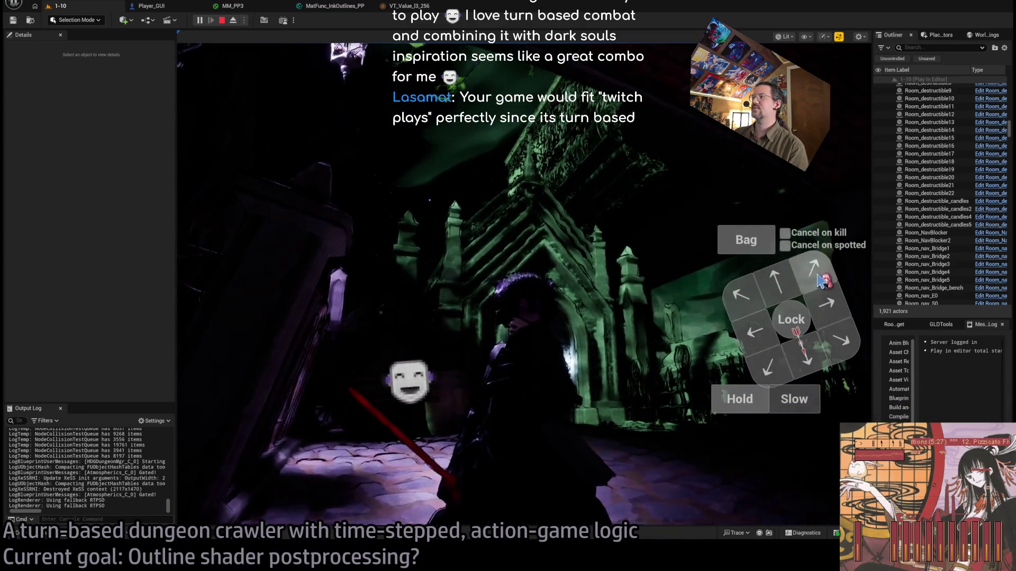
Step diagonally up-right, leap, then move forward past the stone pillar
click(821, 281)
click(236, 370)
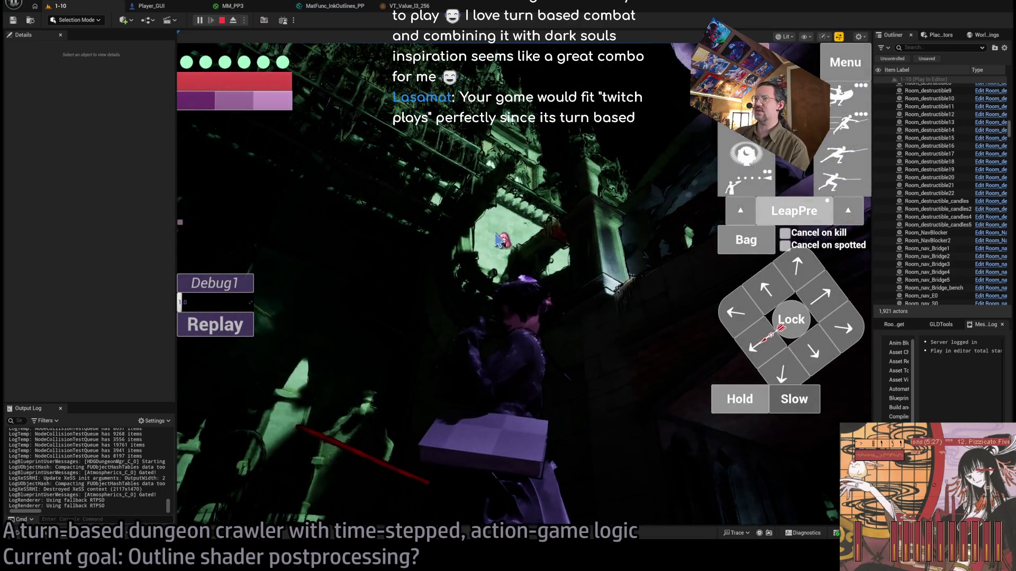
click(488, 268)
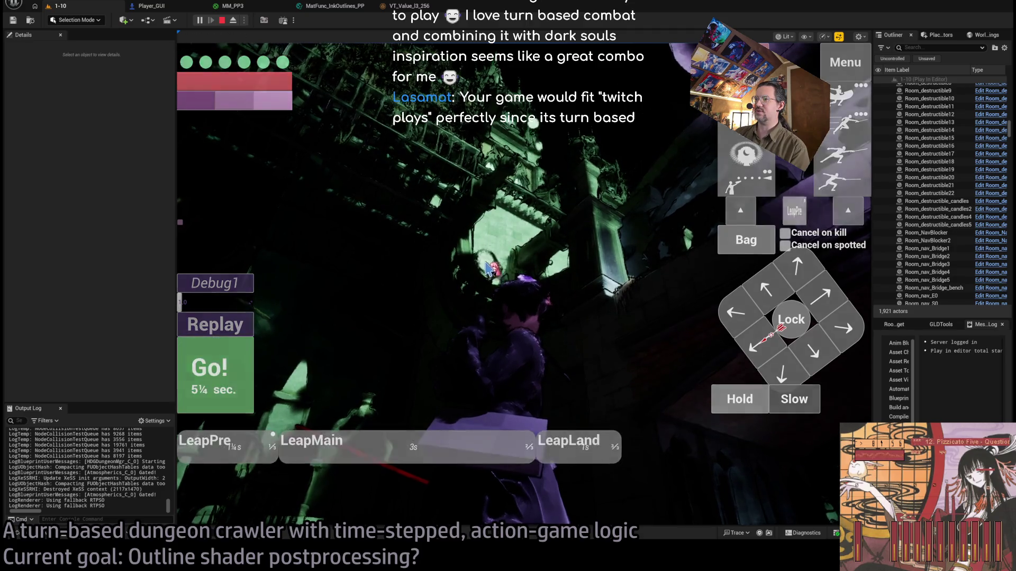
click(217, 371)
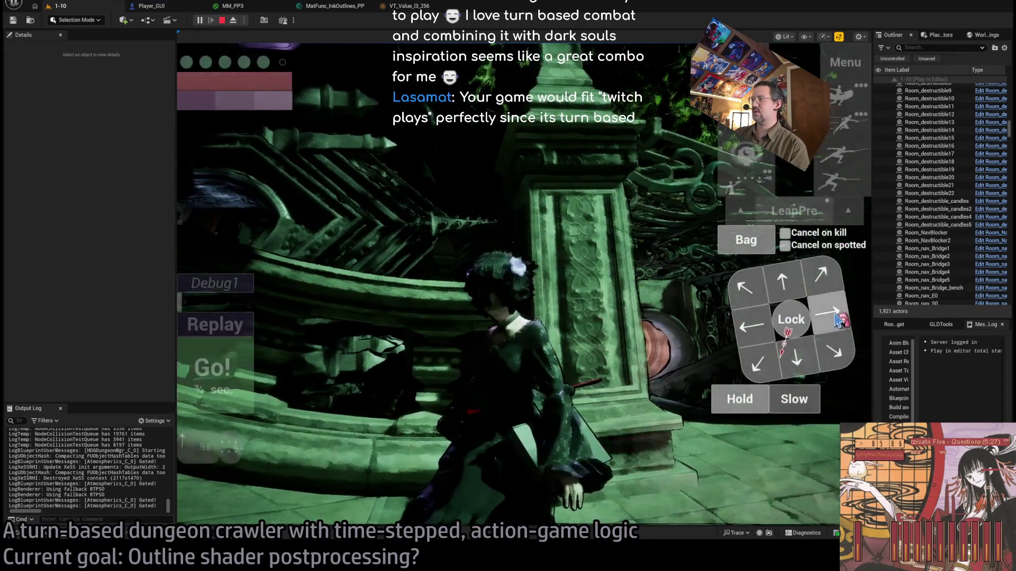
click(792, 292)
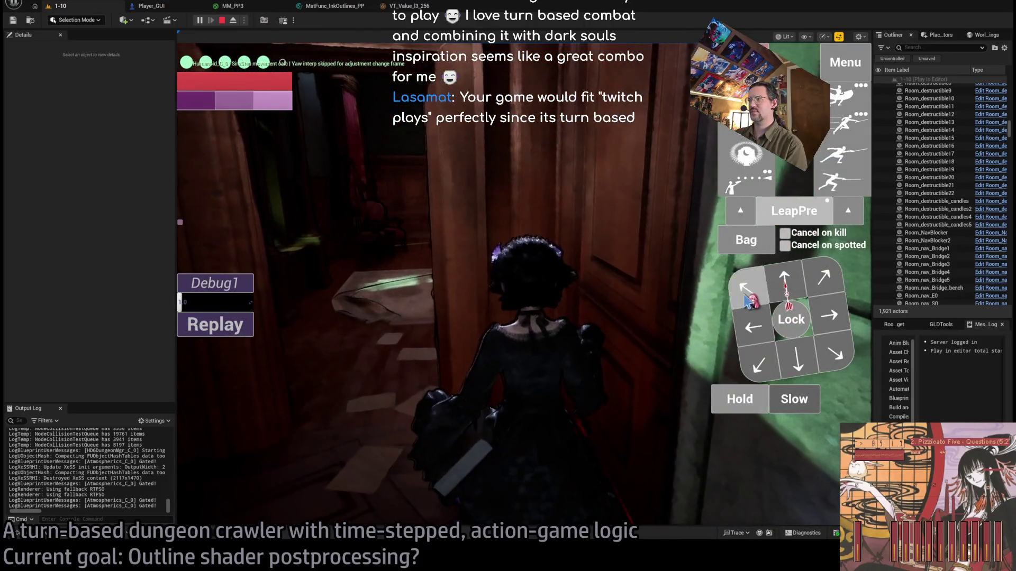
Walk, attack and turn through the mansion rooms, running toward the doorway
click(785, 291)
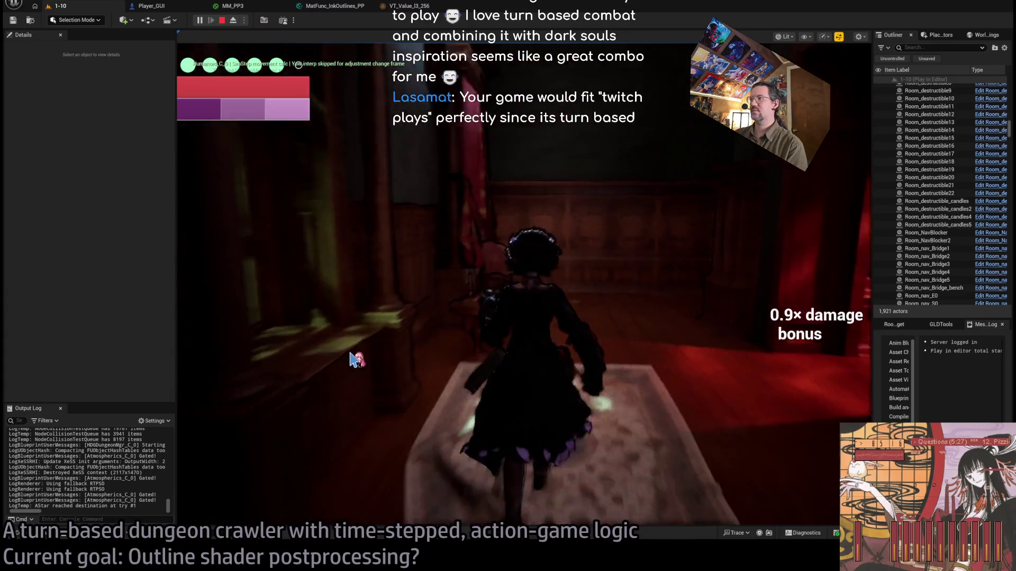
click(354, 358)
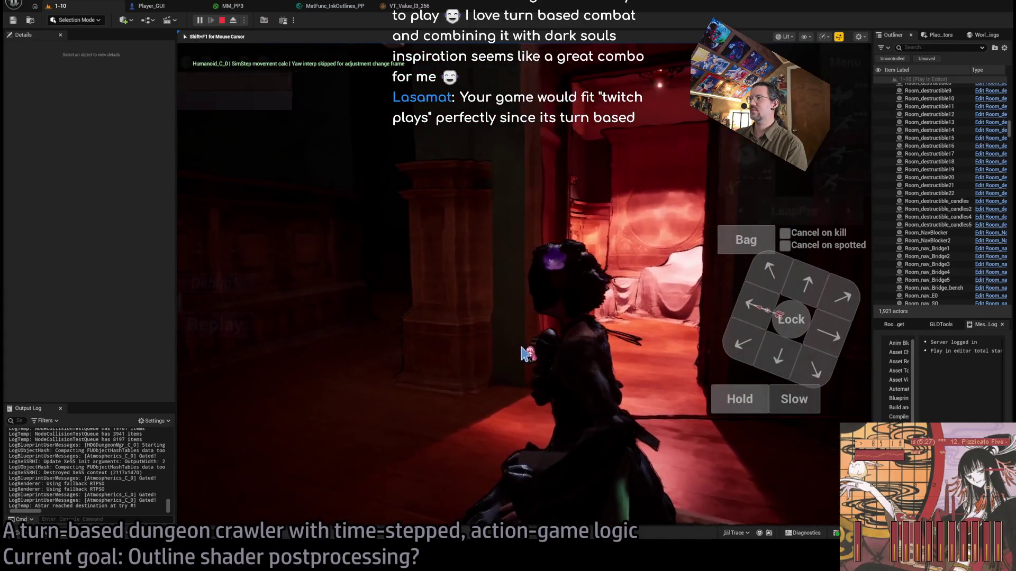
click(792, 273)
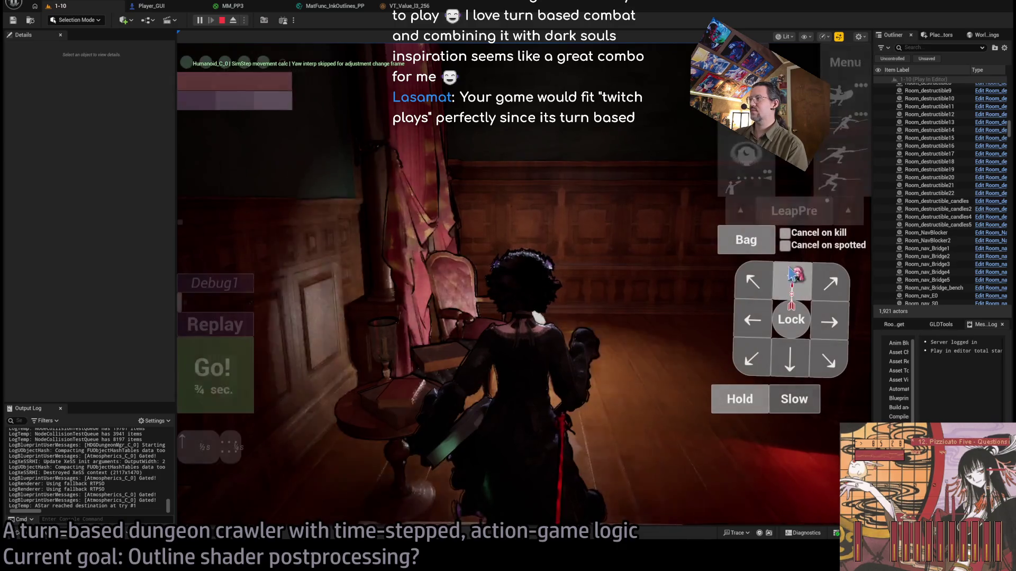
click(426, 355)
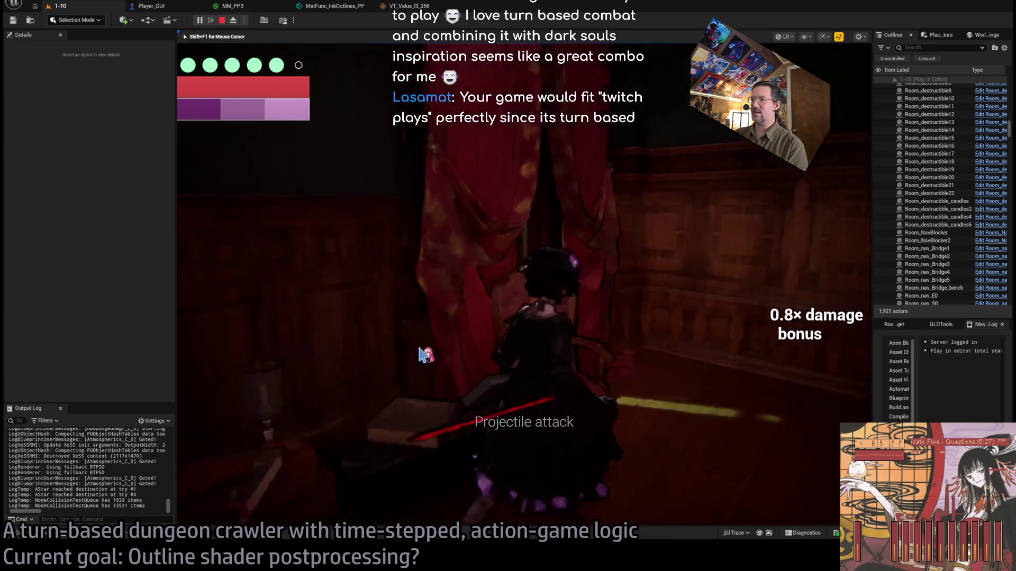
click(479, 352)
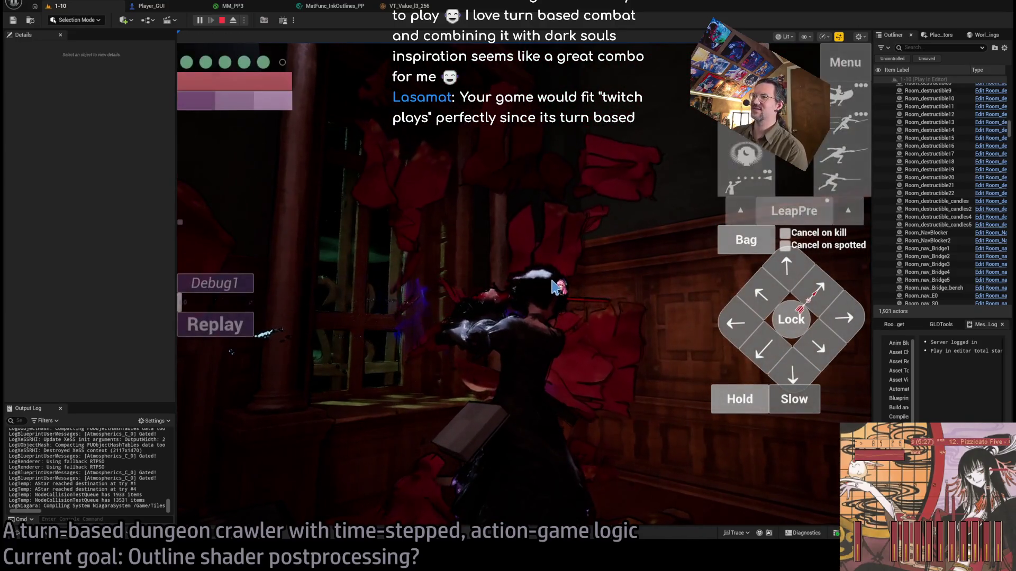
click(479, 336)
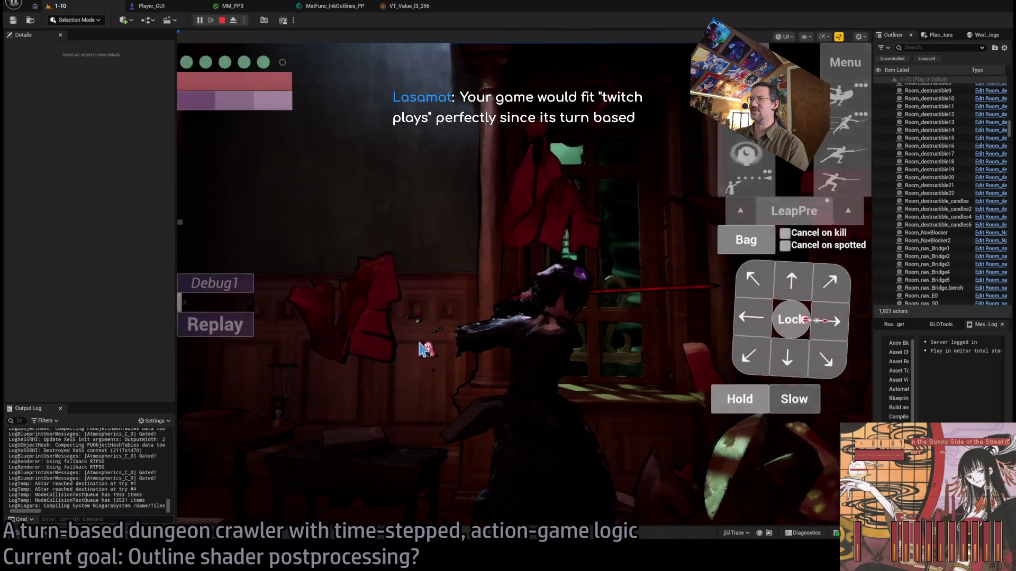
click(430, 355)
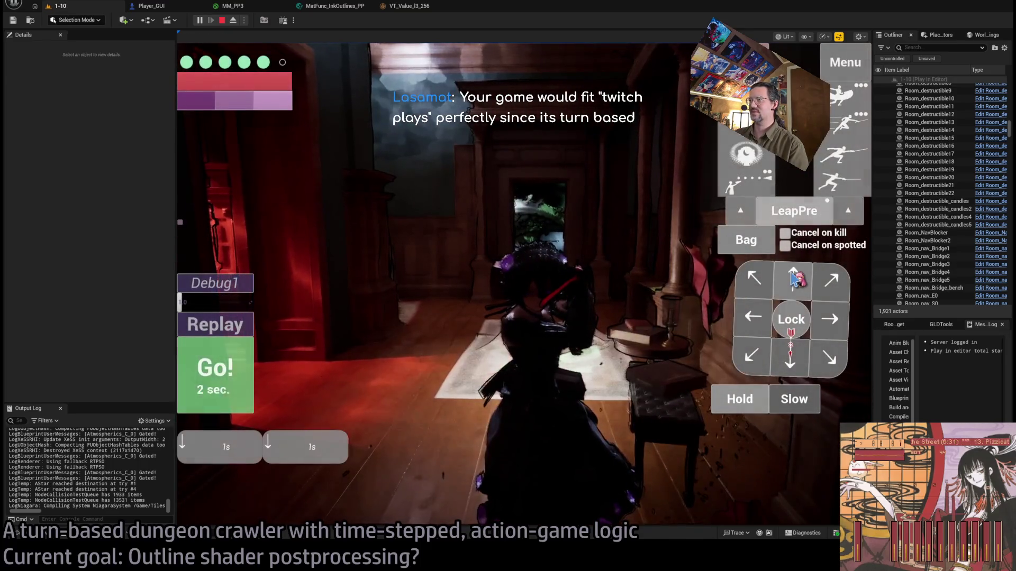
click(233, 368)
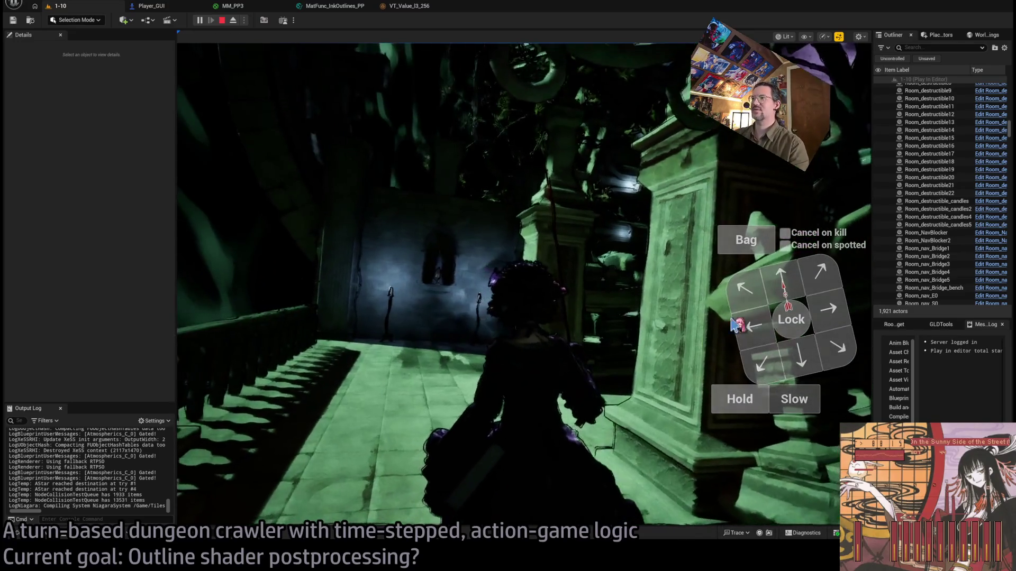
click(735, 325)
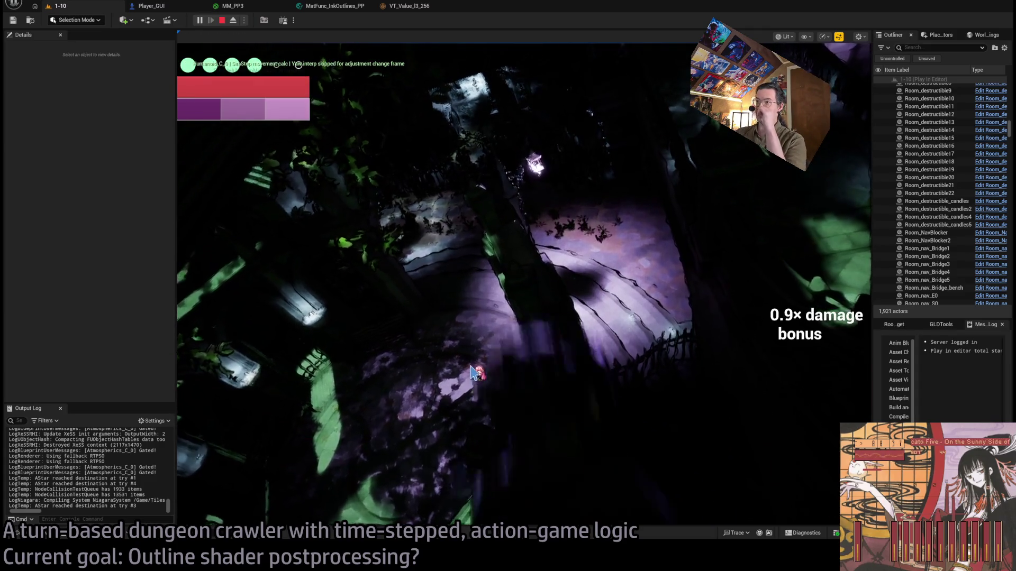
Attack and advance through the garden and graveyard, then stop Play In Editor
click(482, 373)
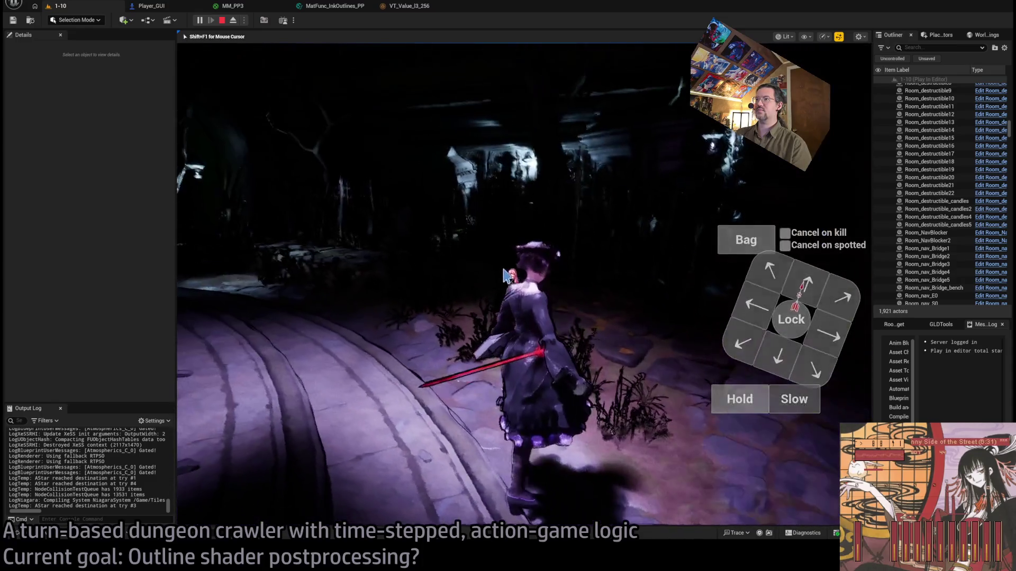
click(317, 361)
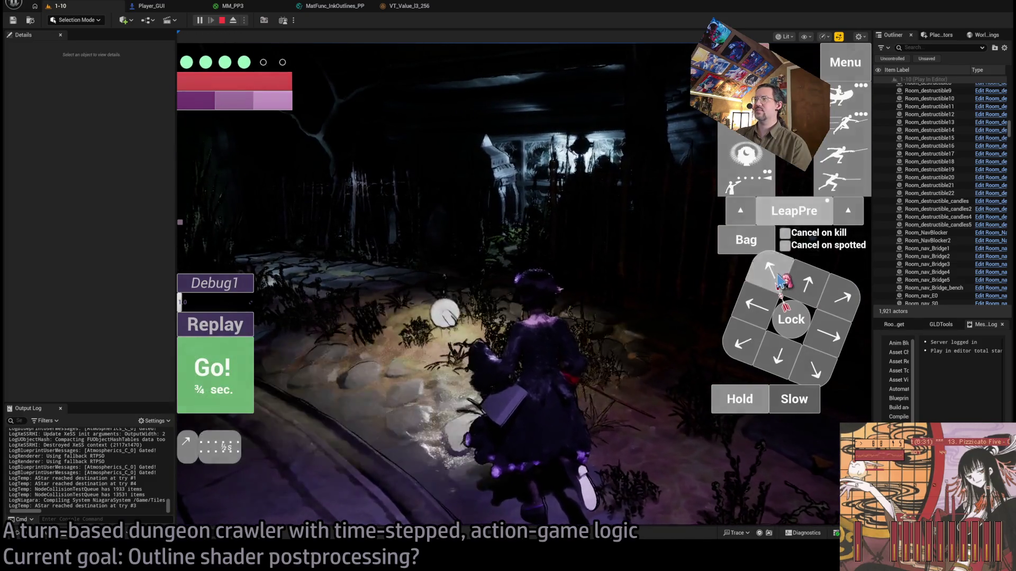
click(341, 369)
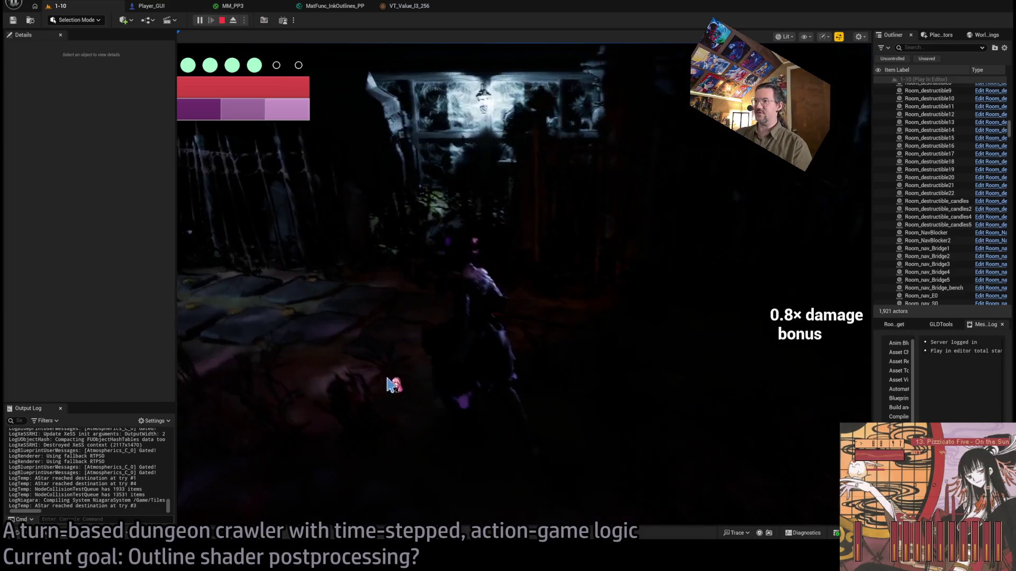
click(449, 368)
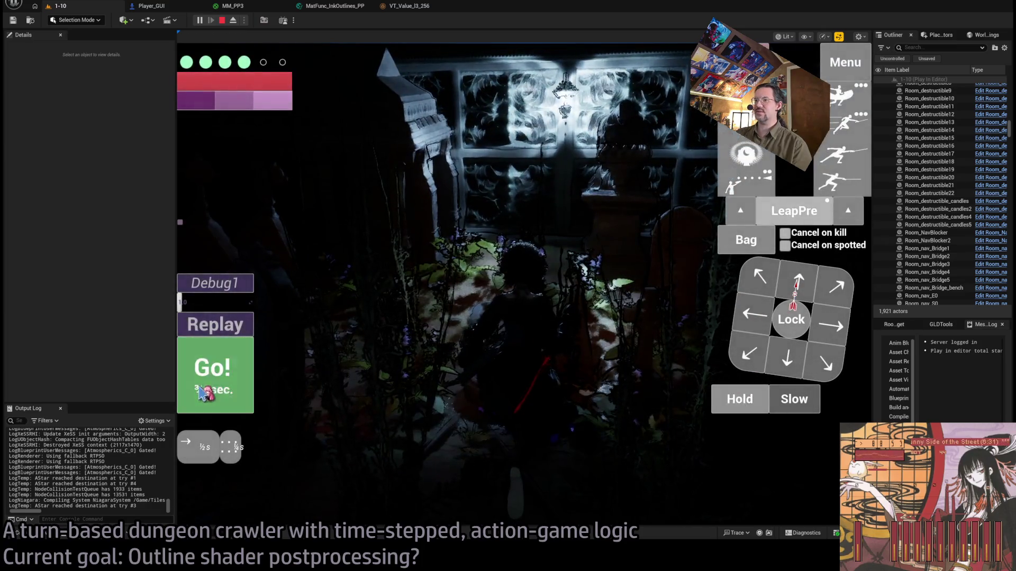
click(204, 393)
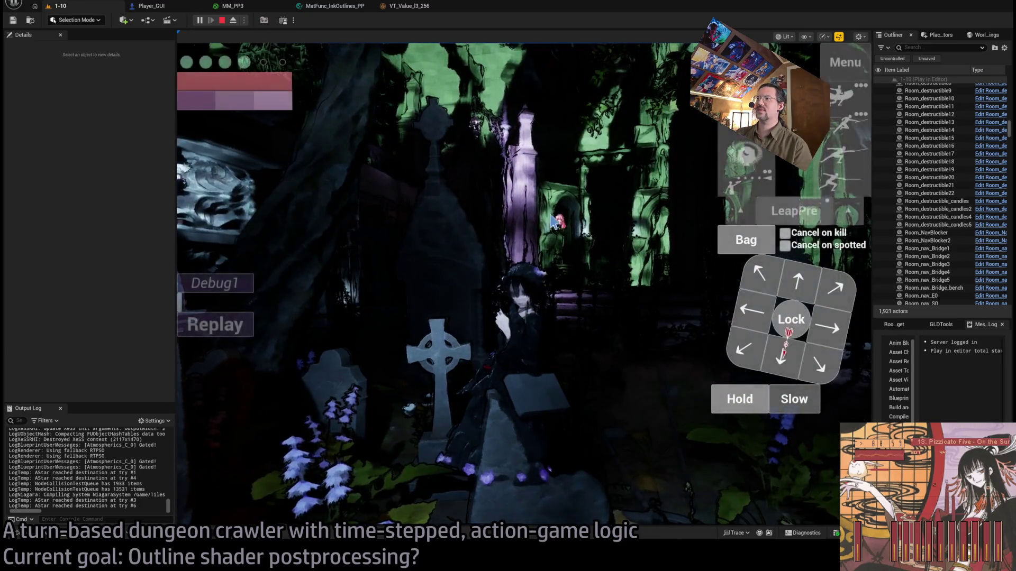
click(591, 290)
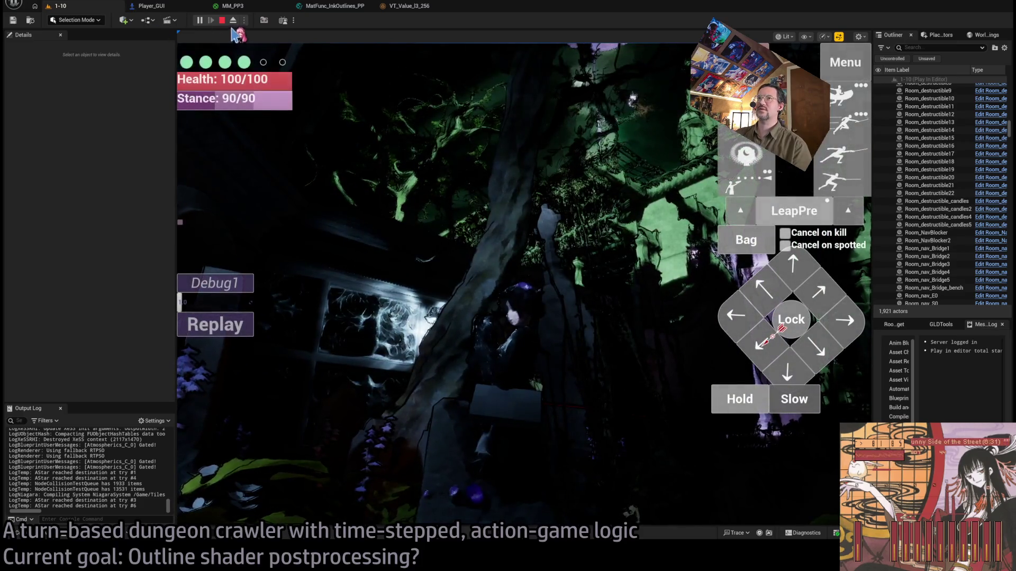
click(222, 20)
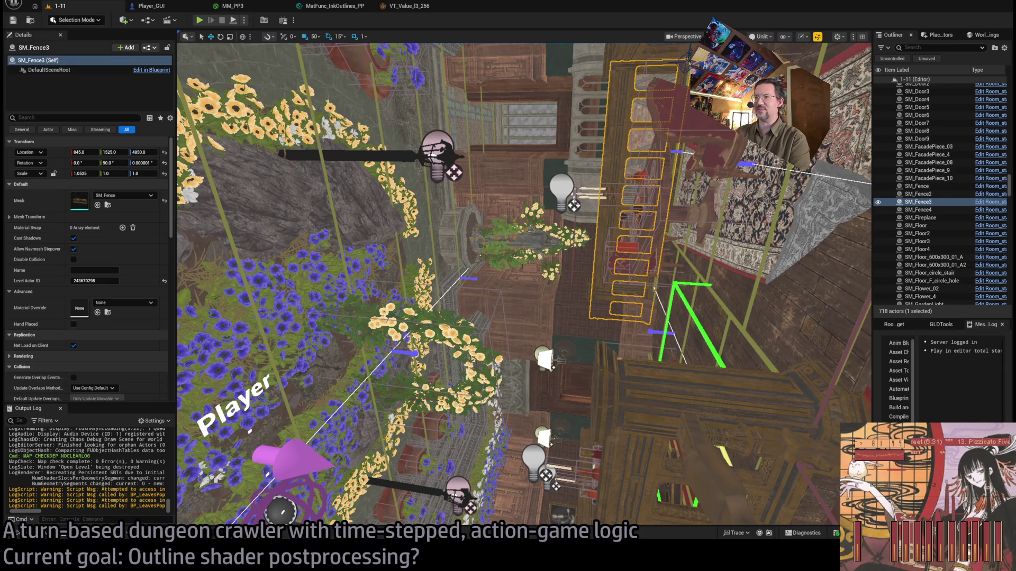
Pan the editor camera across the flower-covered level 1-11 street
drag(233, 212, 233, 40)
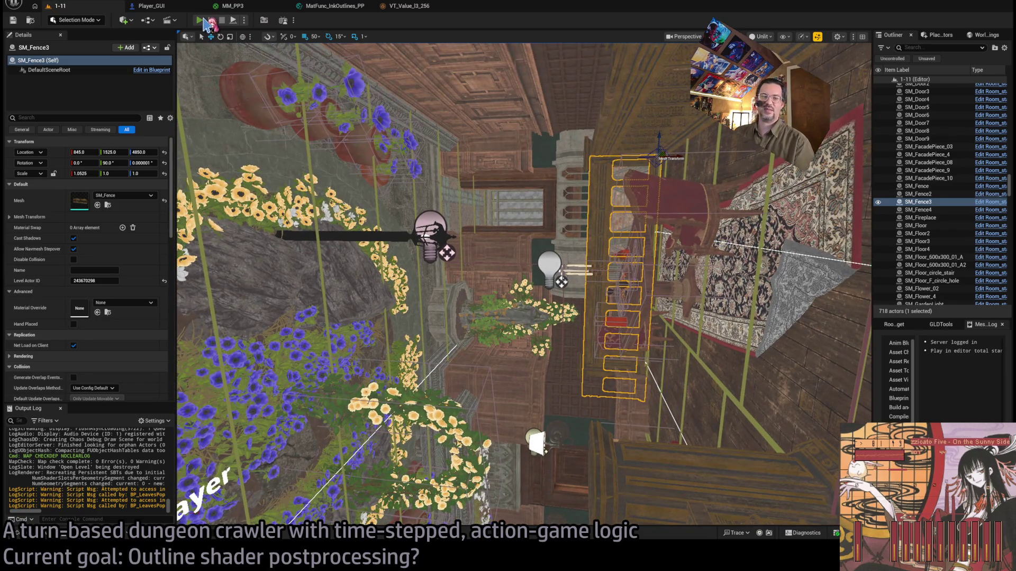
Start a test run of level 1-11 and execute the first planned moves and turn
click(203, 22)
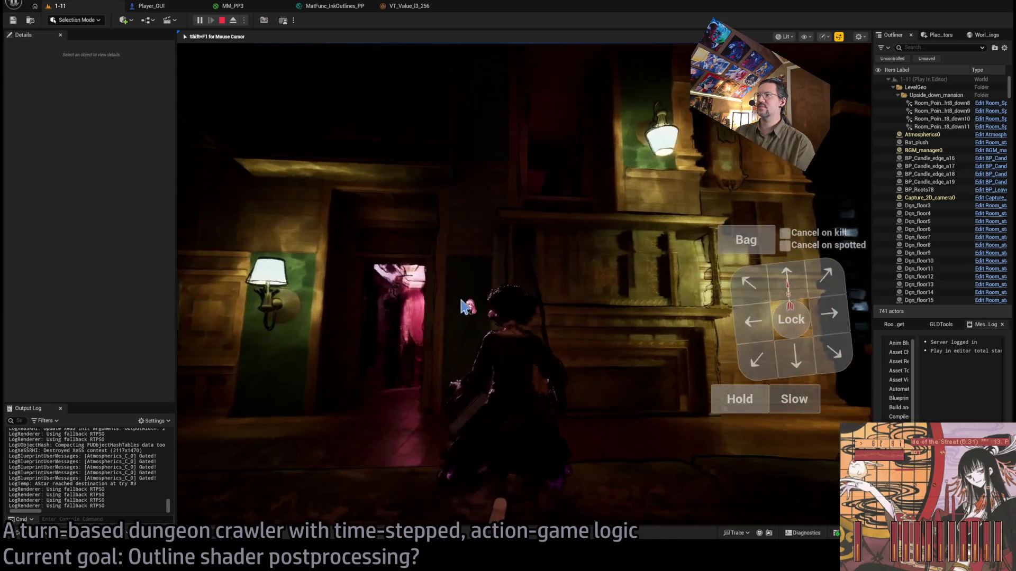
click(431, 370)
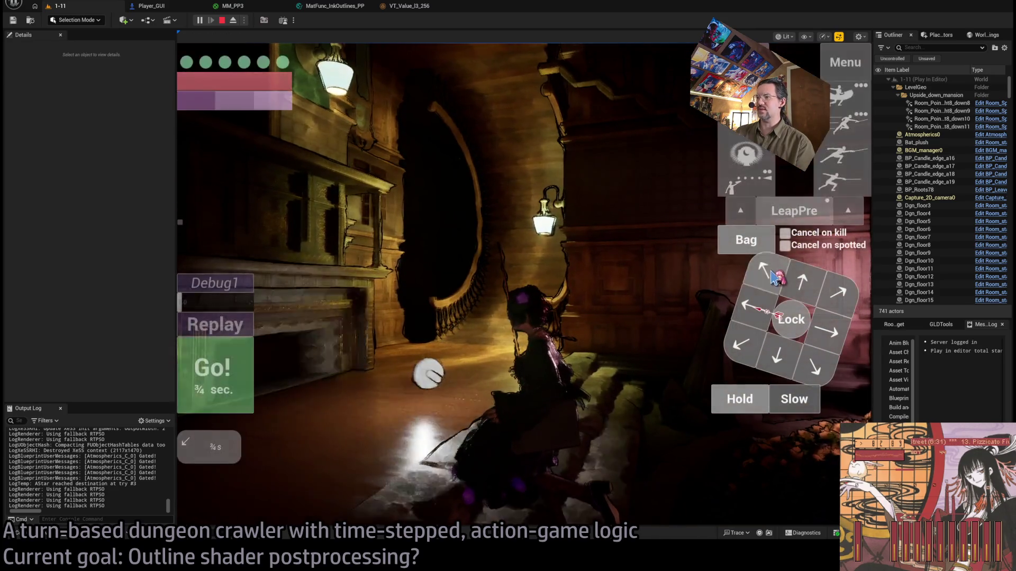
click(235, 355)
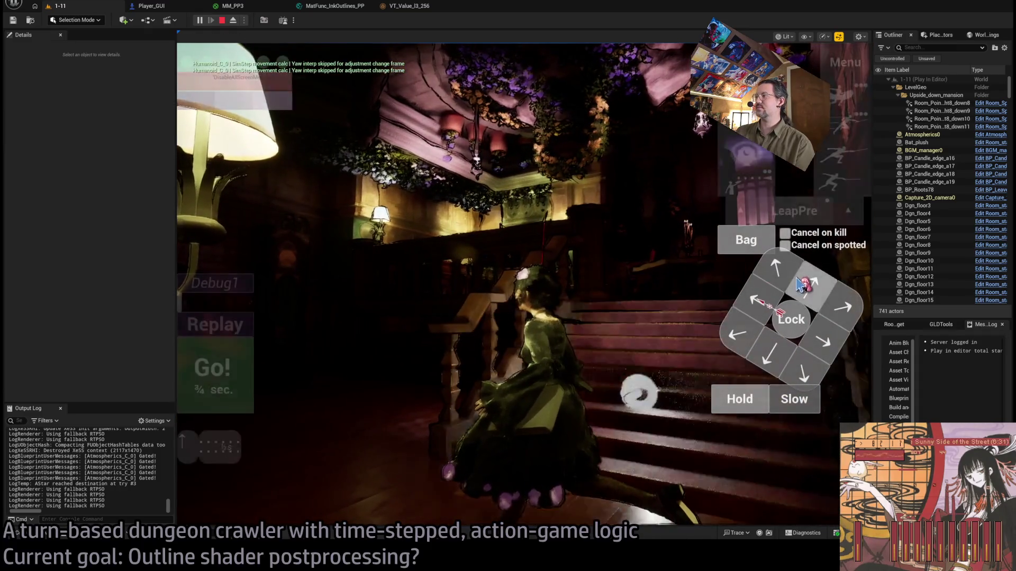
click(215, 389)
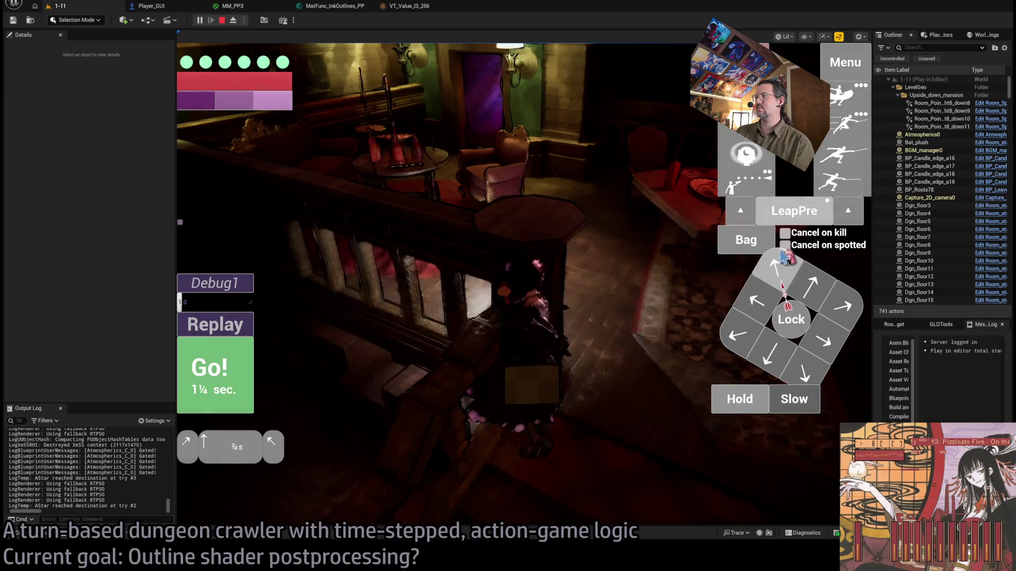
Queue a lunge, the four-hit light attack combo and a projectile attack, then run several turns
click(841, 154)
click(216, 375)
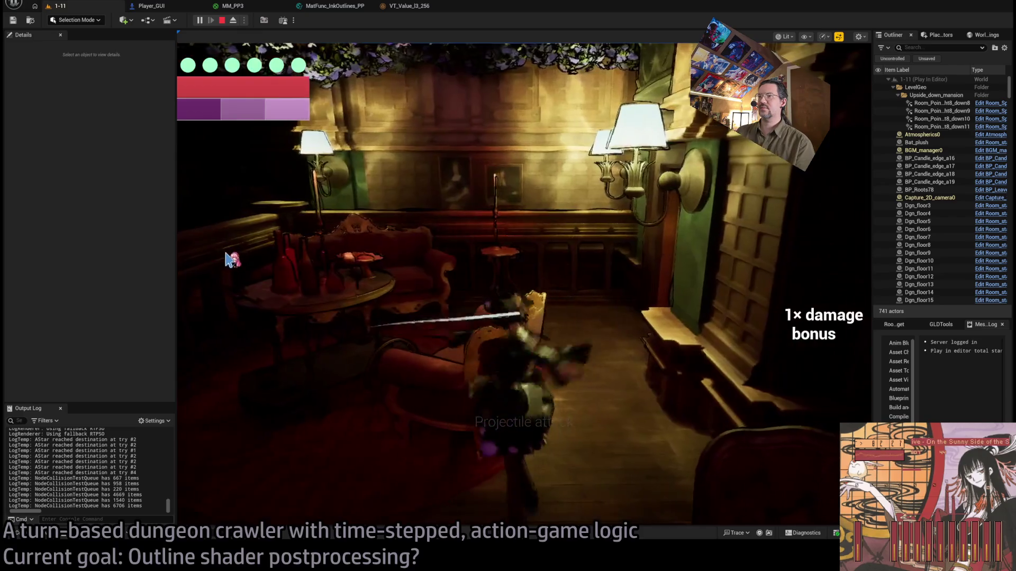
click(750, 296)
click(828, 185)
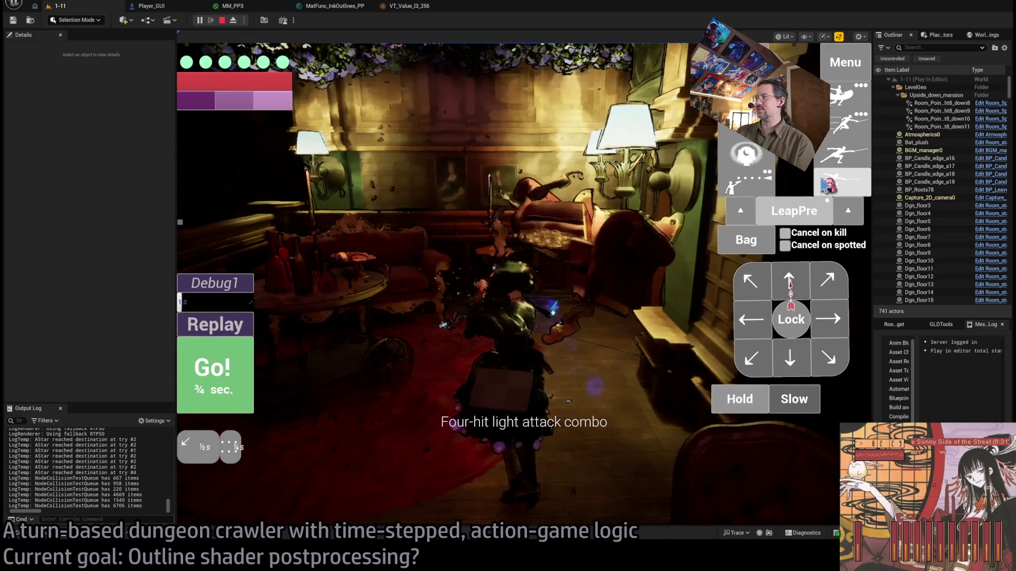
click(746, 180)
click(214, 370)
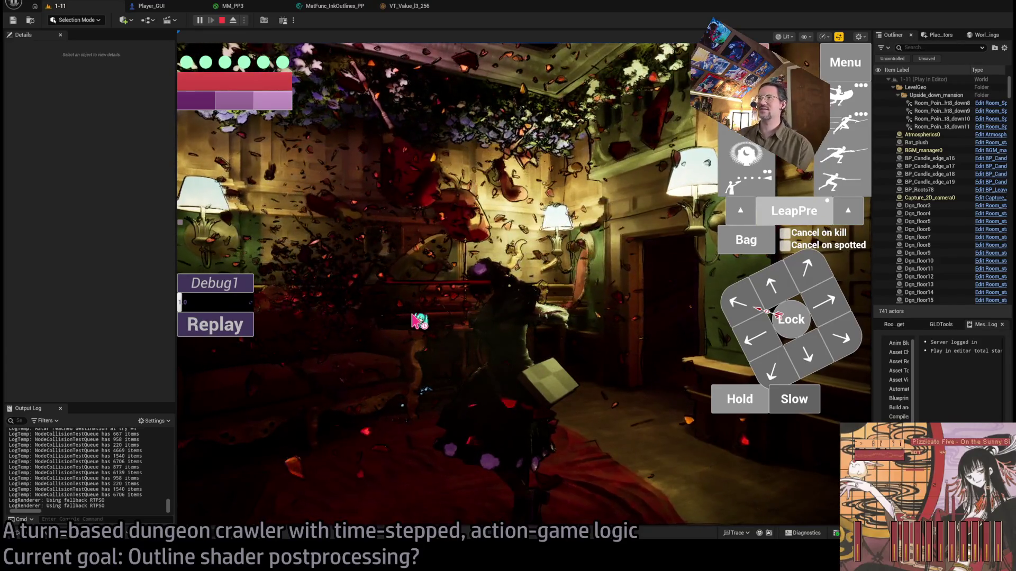
click(417, 320)
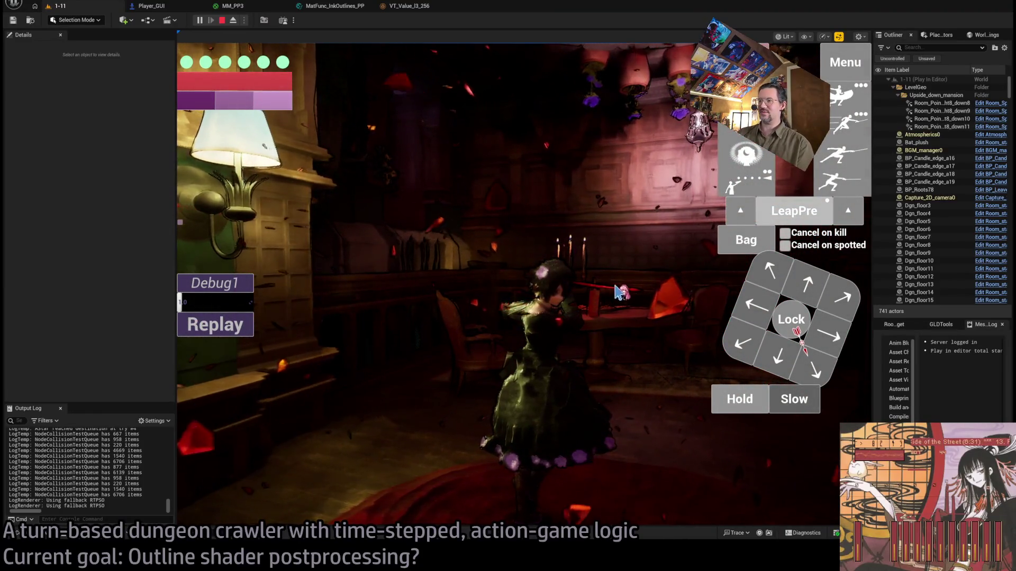
click(620, 293)
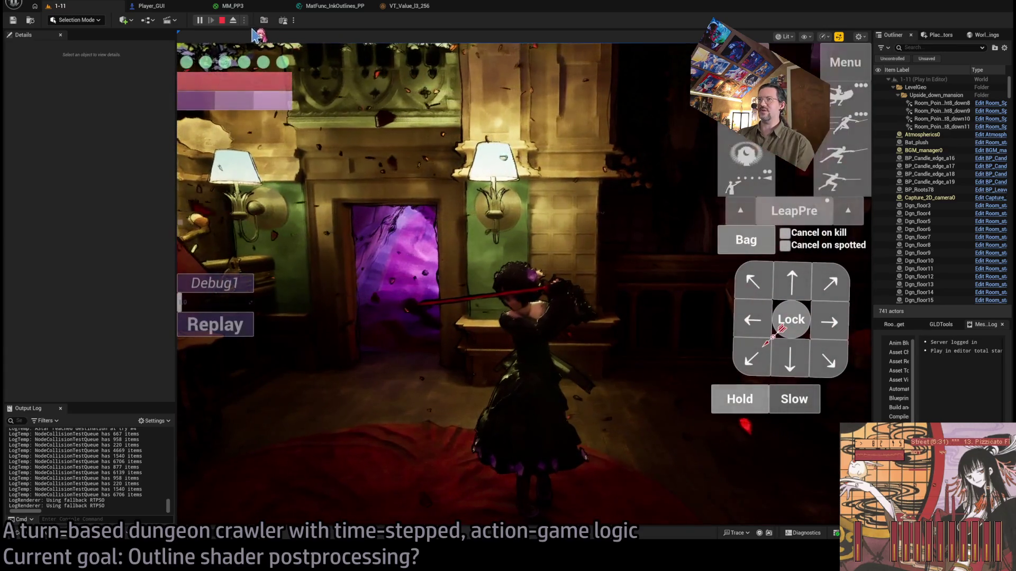
Re-possess the character, run an up-left move, and stop the play session
click(233, 20)
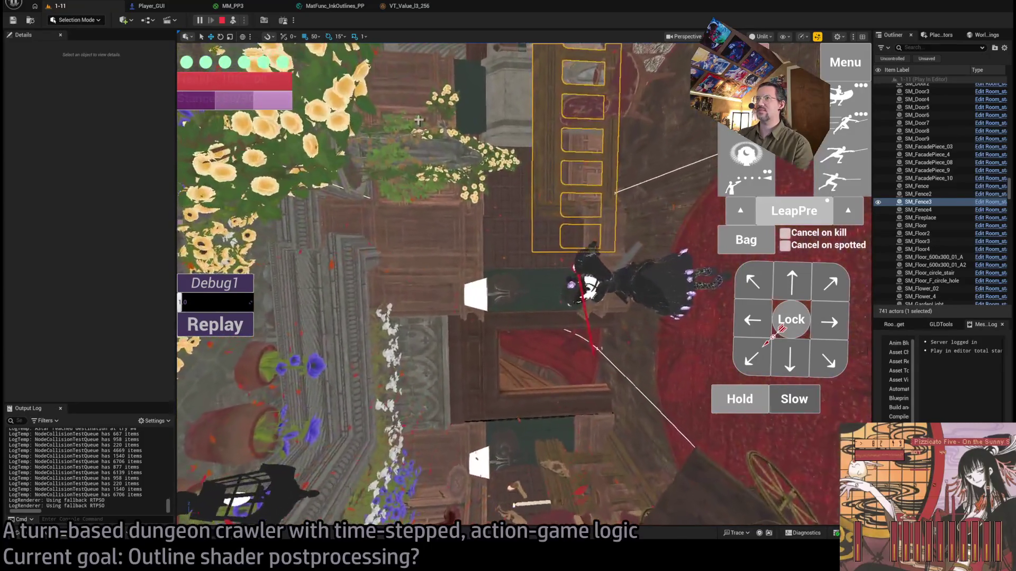
click(233, 20)
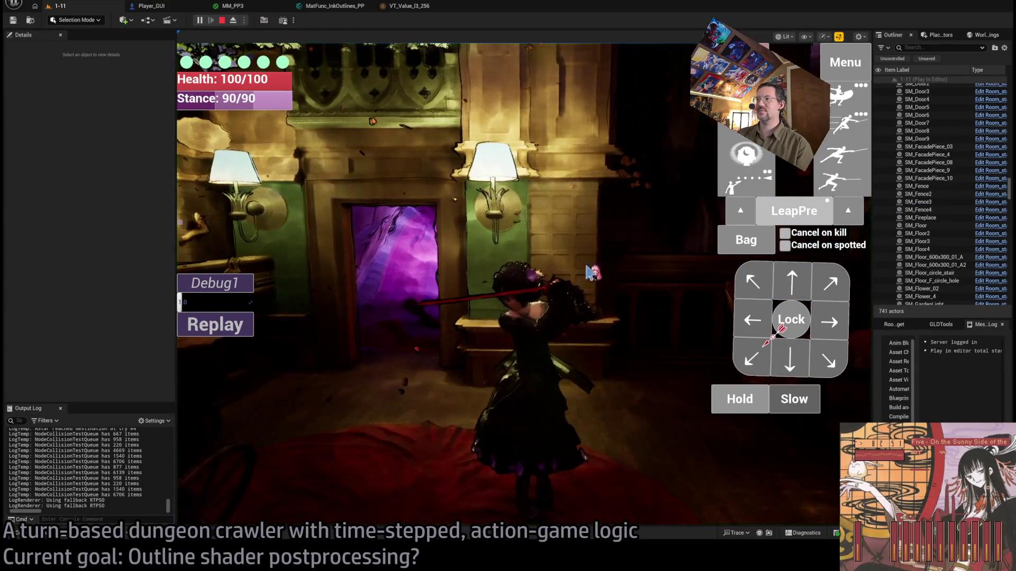
click(760, 281)
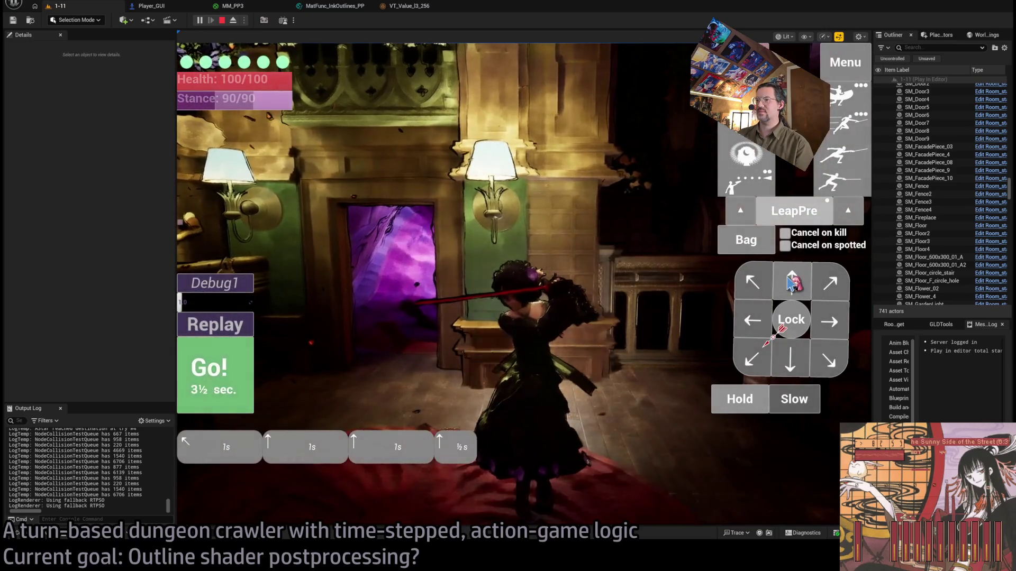
click(247, 371)
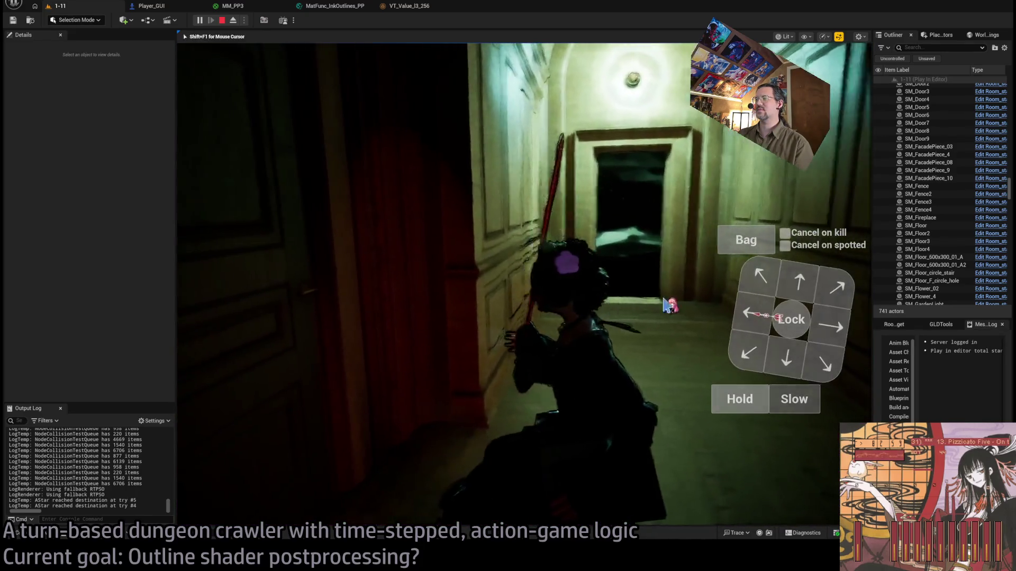
key(Escape)
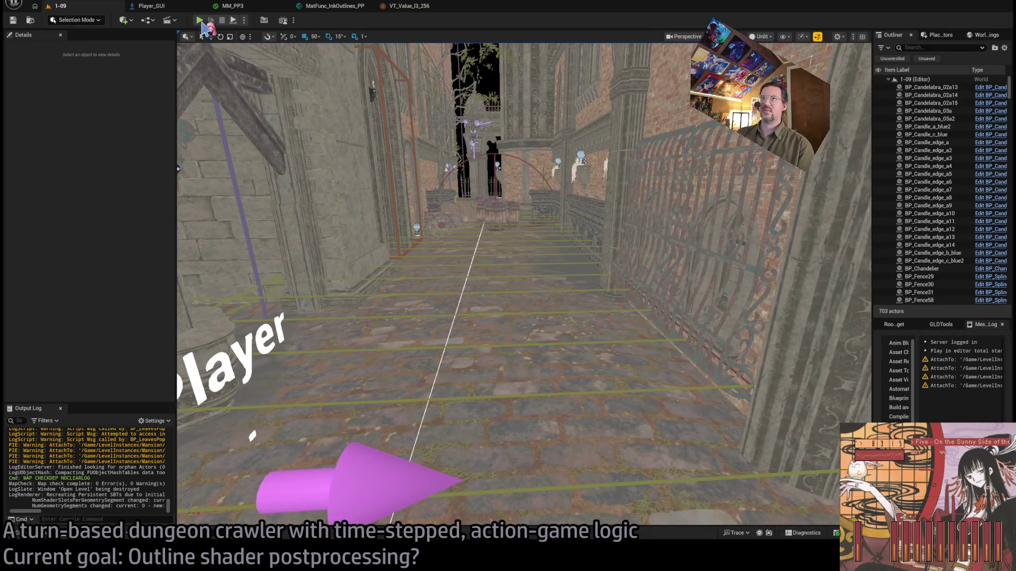
In the MM_PP3 graph, wire SceneColor's Merged output into the Lerp's B input
click(238, 8)
scroll(608, 288, up, 1)
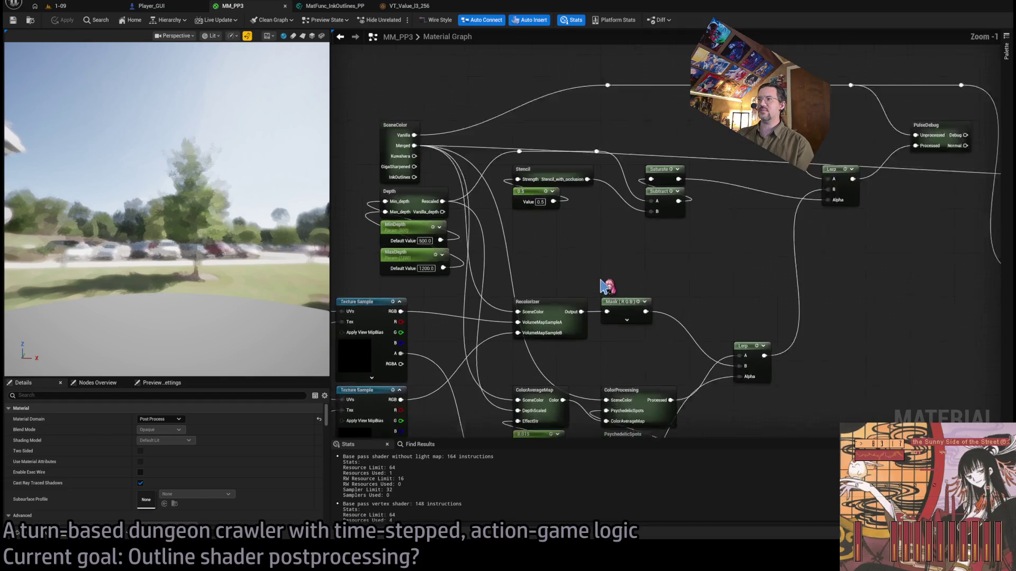
drag(619, 280, 547, 241)
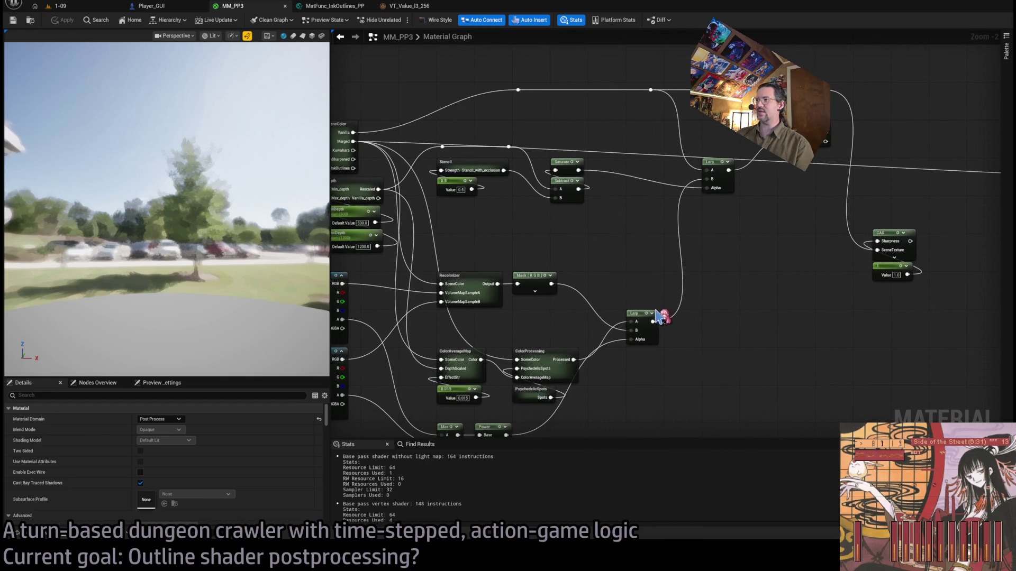
drag(645, 235, 707, 285)
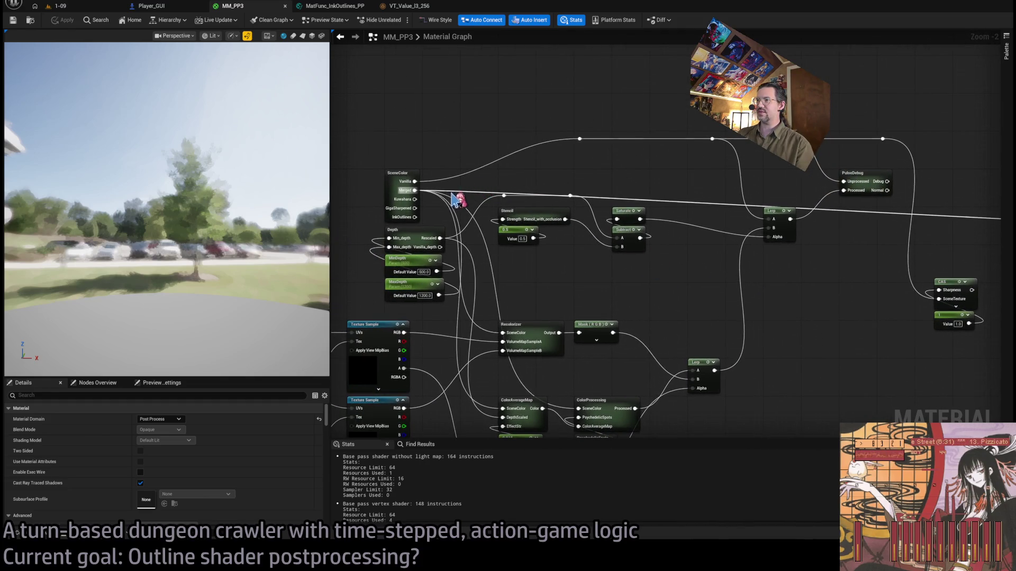
scroll(730, 278, down, 2)
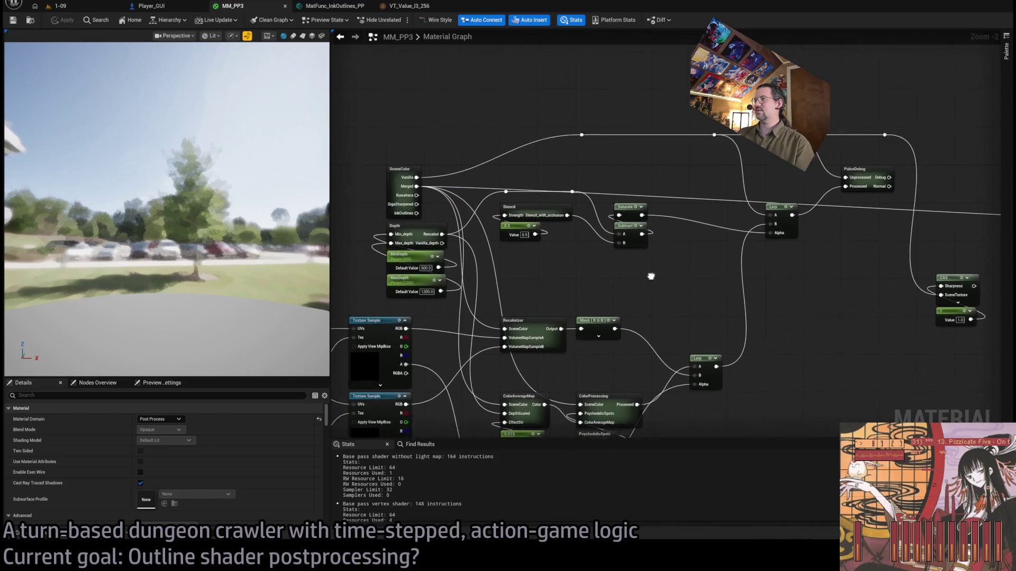
scroll(651, 276, up, 2)
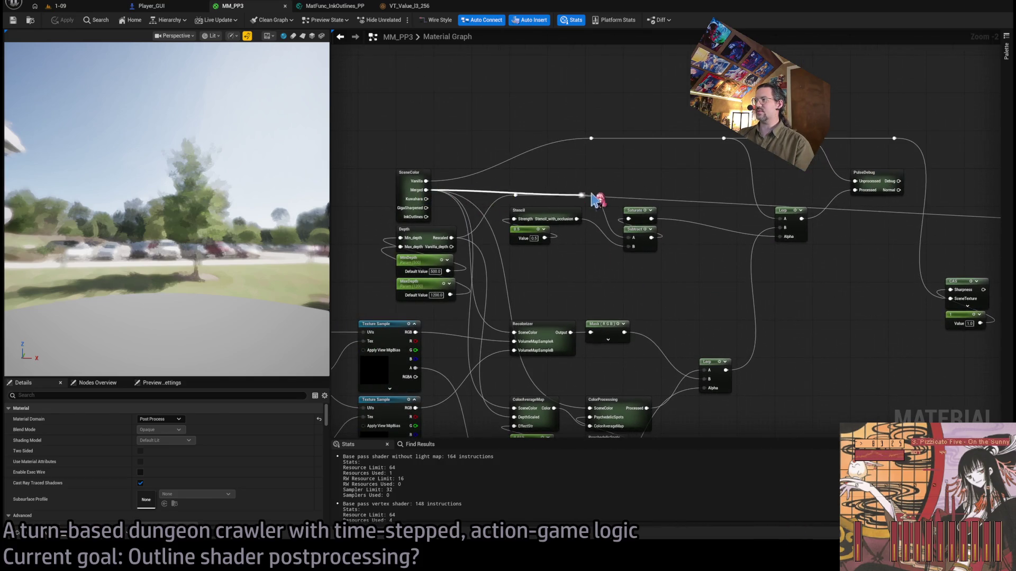
drag(785, 229, 786, 229)
mouse_move(807, 262)
mouse_down()
mouse_move(739, 297)
mouse_move(703, 278)
mouse_up()
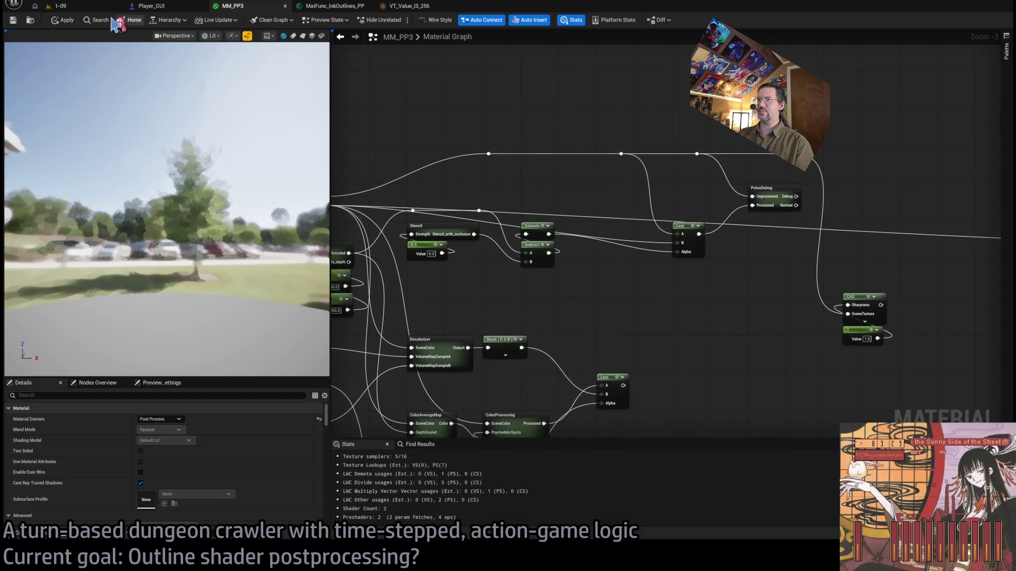
click(67, 8)
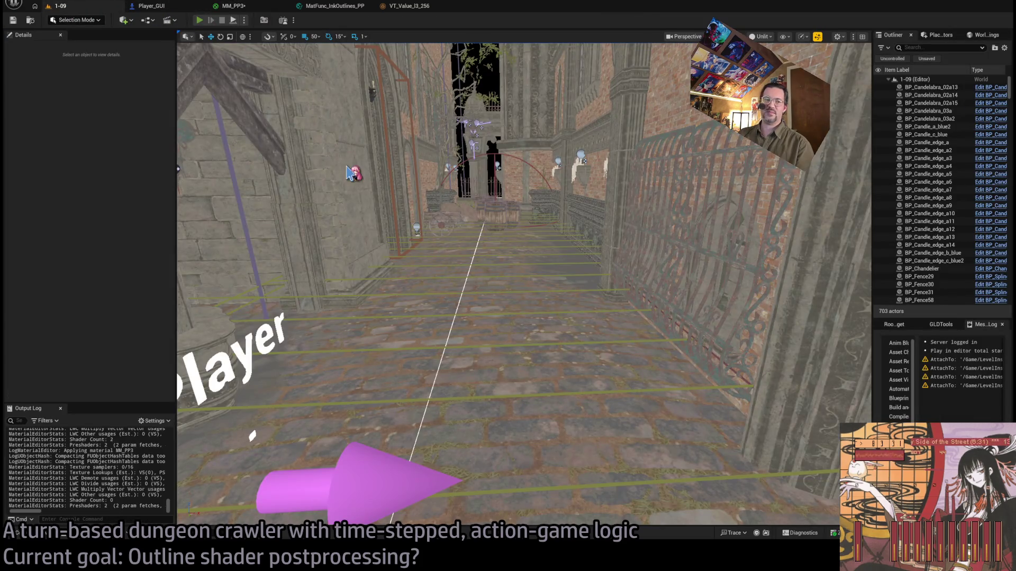
key(alt+p)
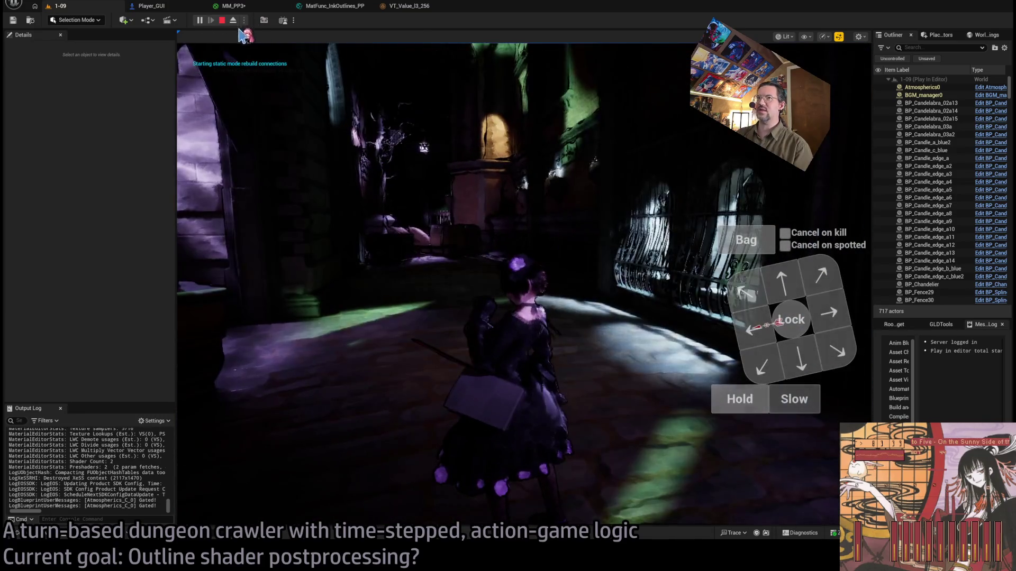
click(233, 6)
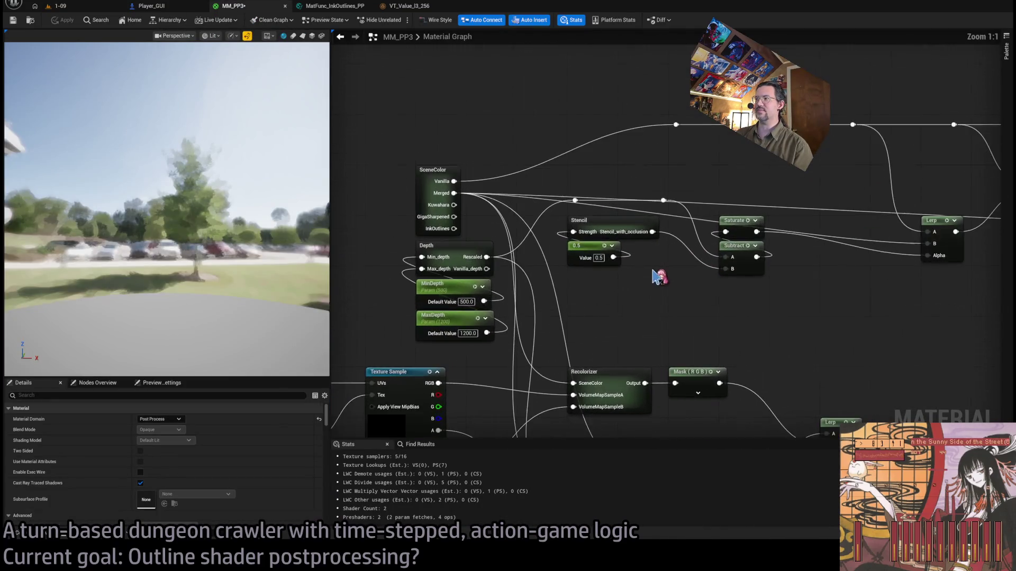
Connect PulseDebug's Normal output to MM_PP3's Emissive Color and return to level 1-09
drag(659, 276, 737, 263)
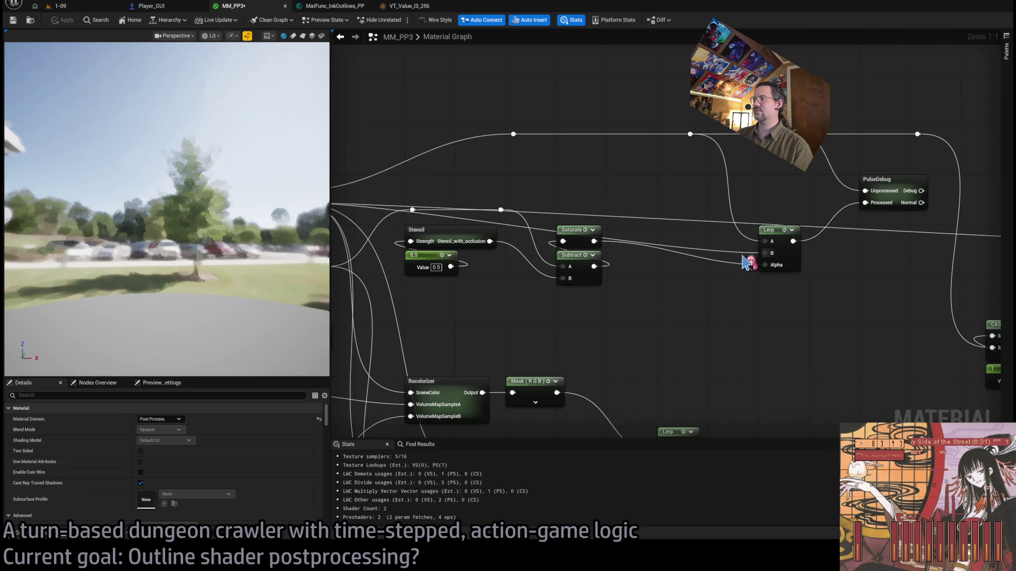
drag(745, 246, 471, 244)
mouse_move(646, 204)
mouse_down()
mouse_move(983, 237)
mouse_move(945, 255)
mouse_up()
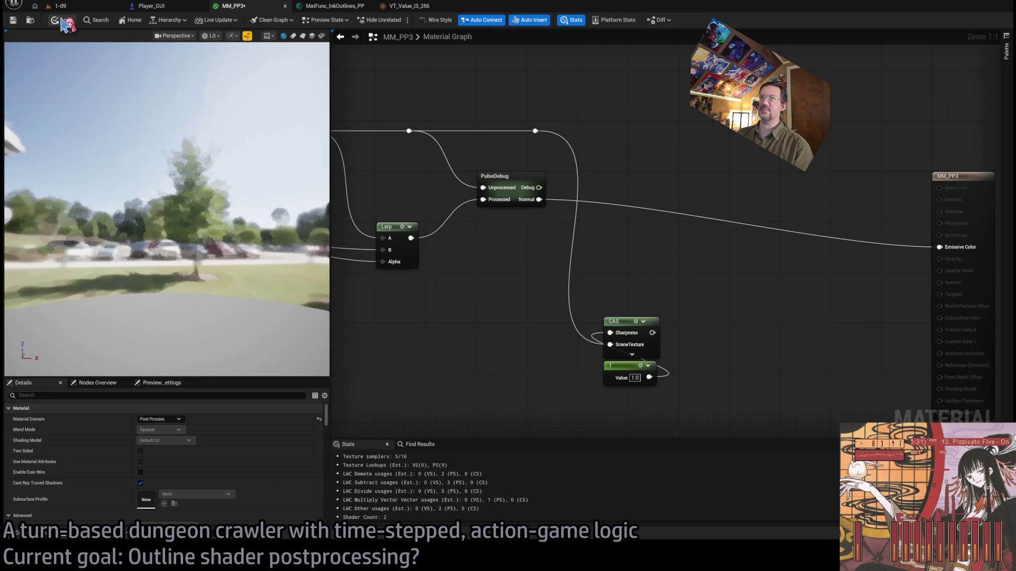
click(84, 9)
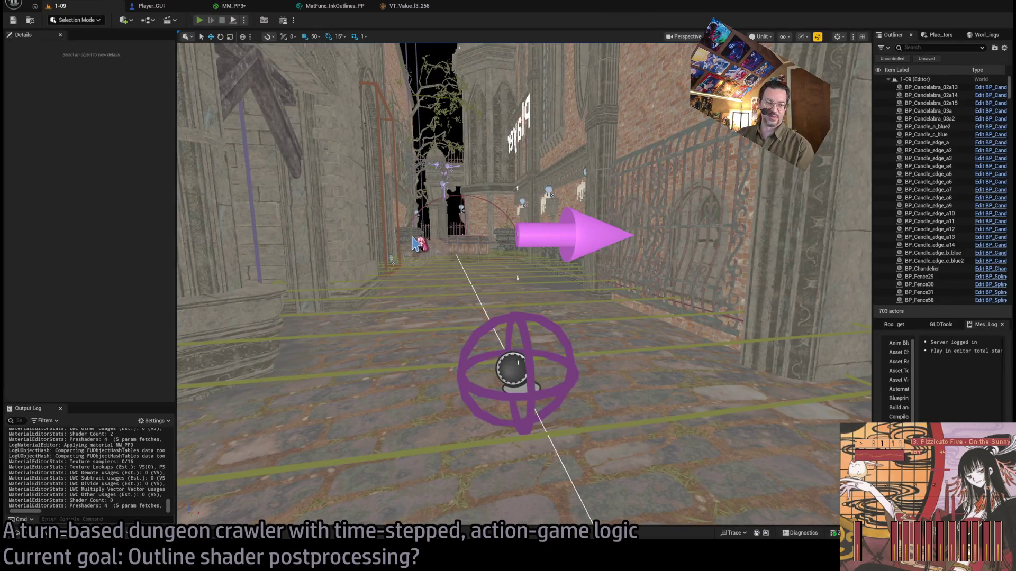
Play level 1-09 with Alt+P, look around the chandelier, and run three turns of moves
key(alt+p)
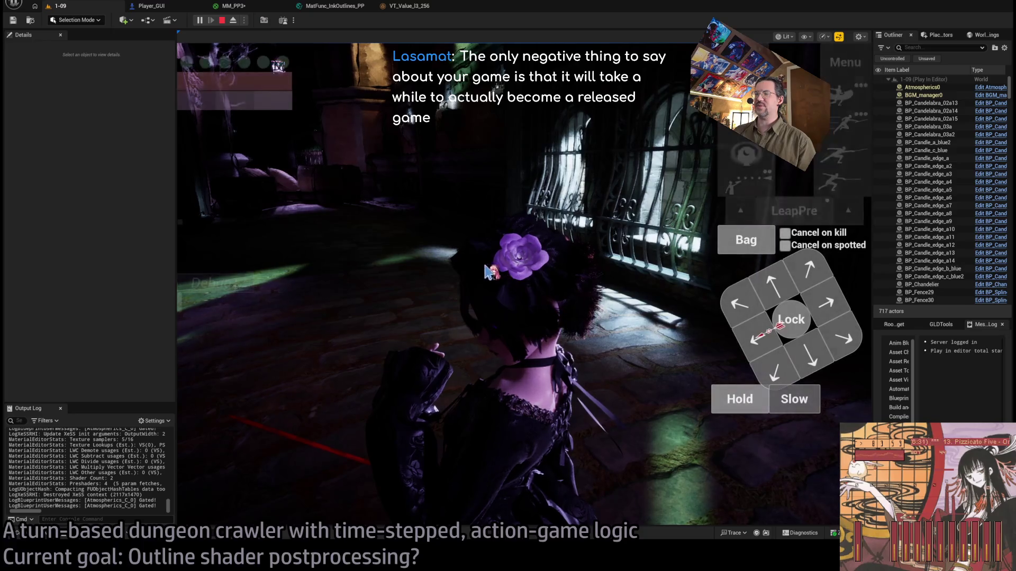
drag(584, 337, 672, 311)
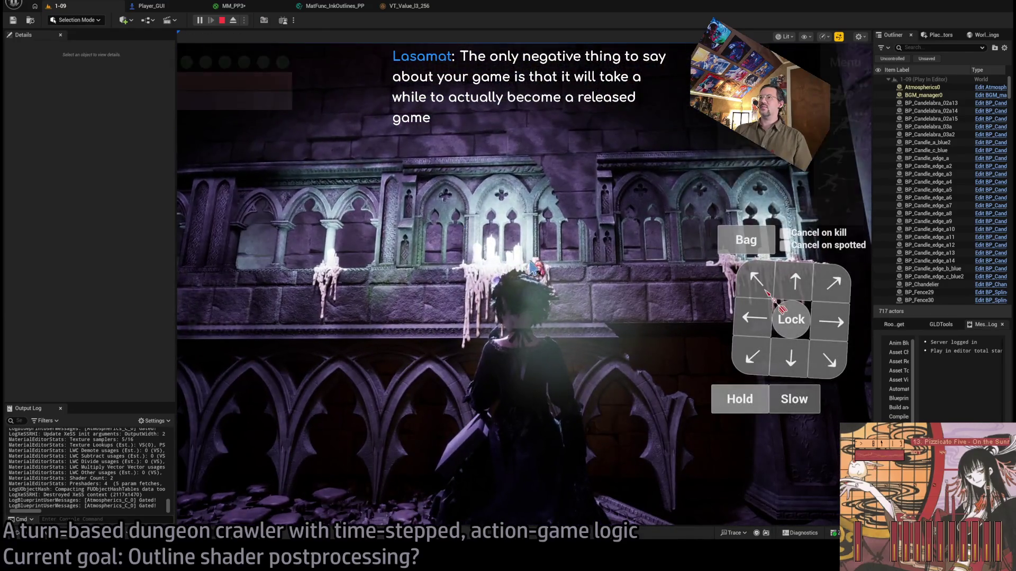
mouse_move(428, 267)
mouse_down()
mouse_move(468, 211)
mouse_move(444, 200)
mouse_up()
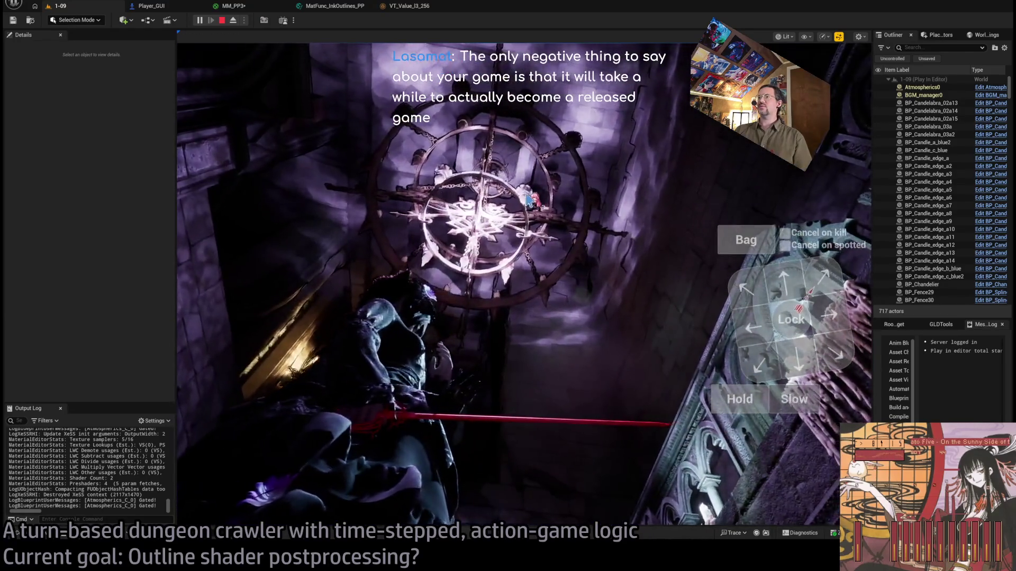
drag(528, 200, 566, 199)
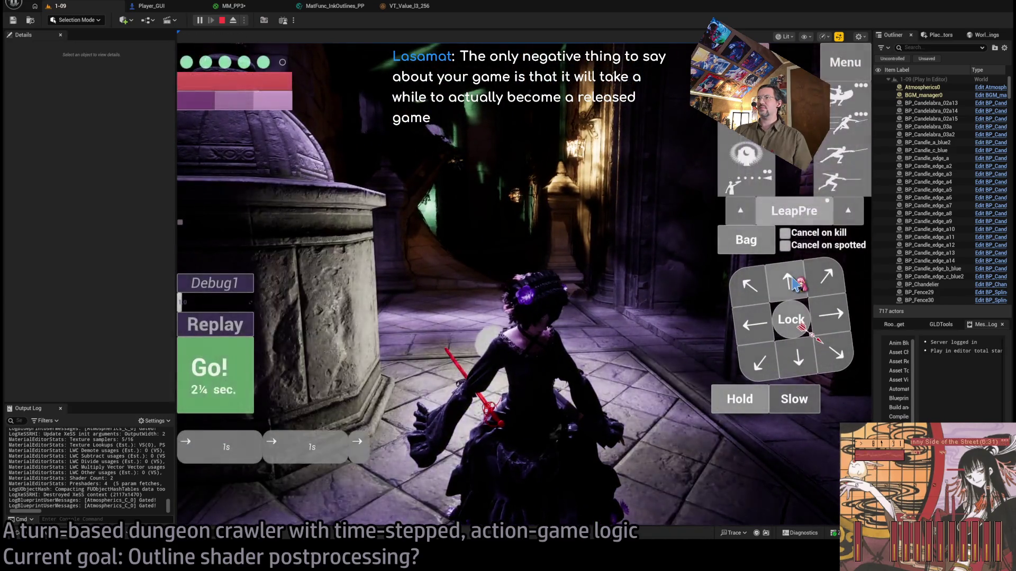
click(194, 373)
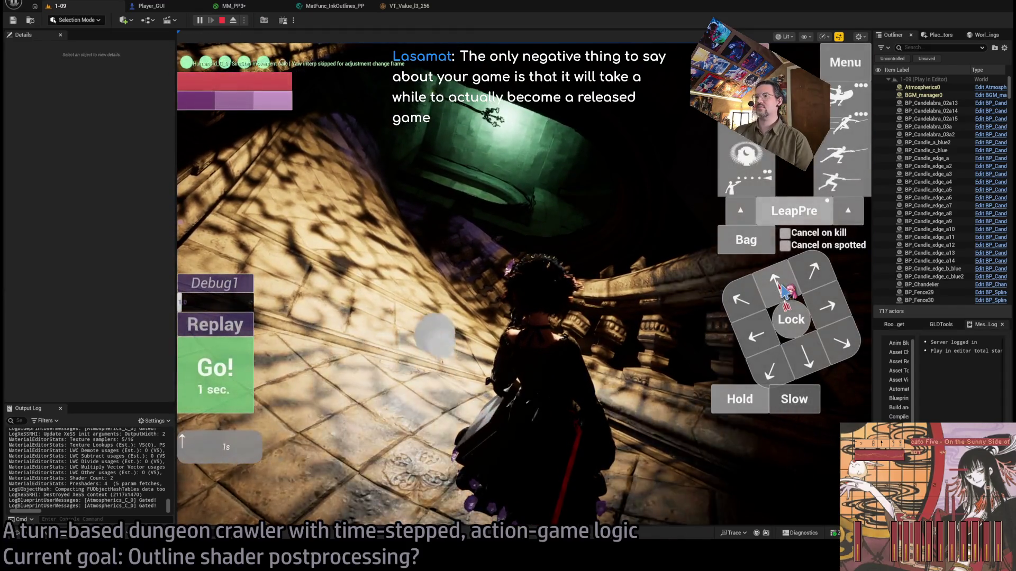
click(215, 375)
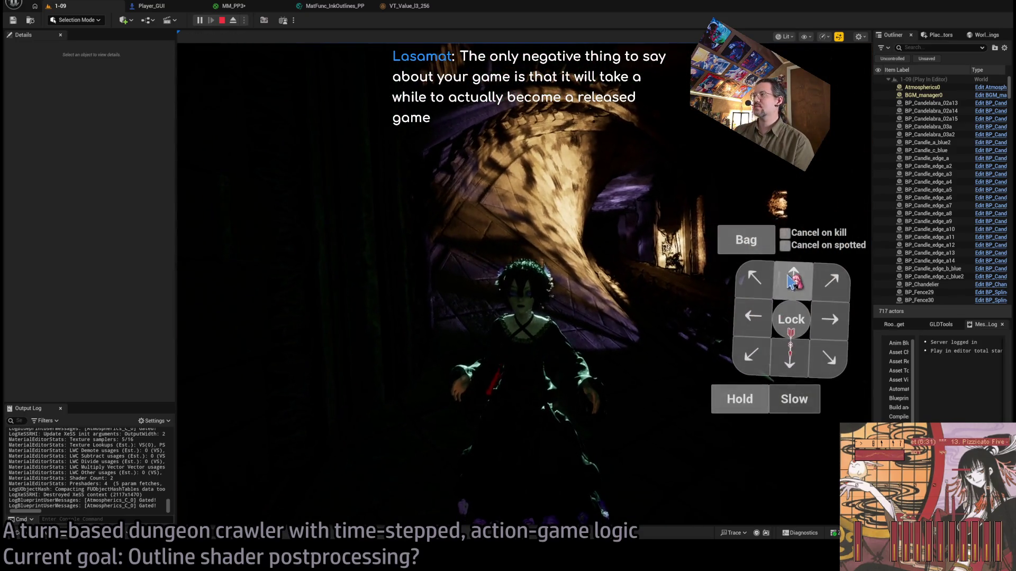
click(217, 387)
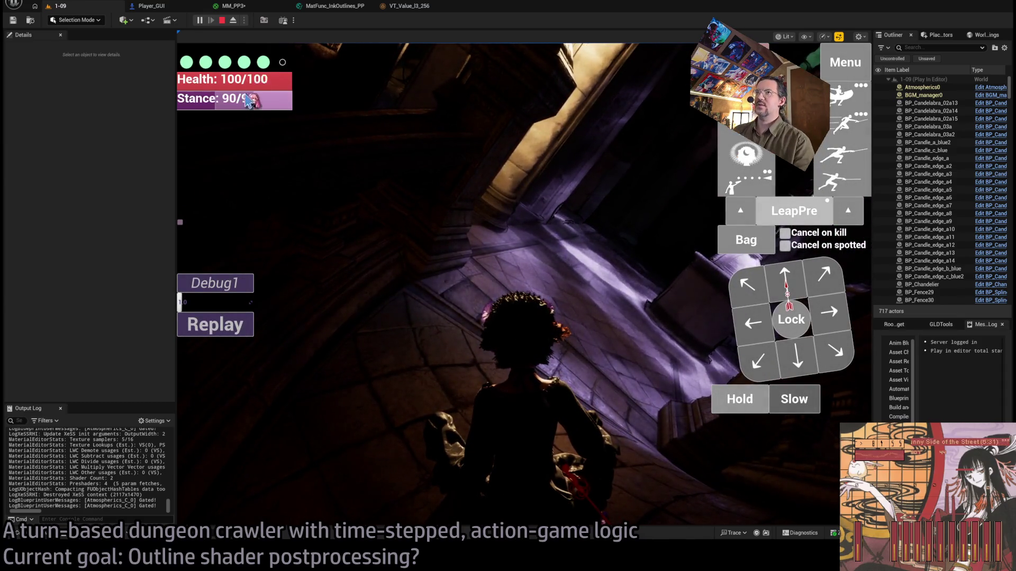
Return to the MM_PP3 post-process material graph and zoom around it
click(235, 7)
scroll(515, 239, down, 4)
scroll(683, 237, up, 5)
scroll(675, 254, down, 1)
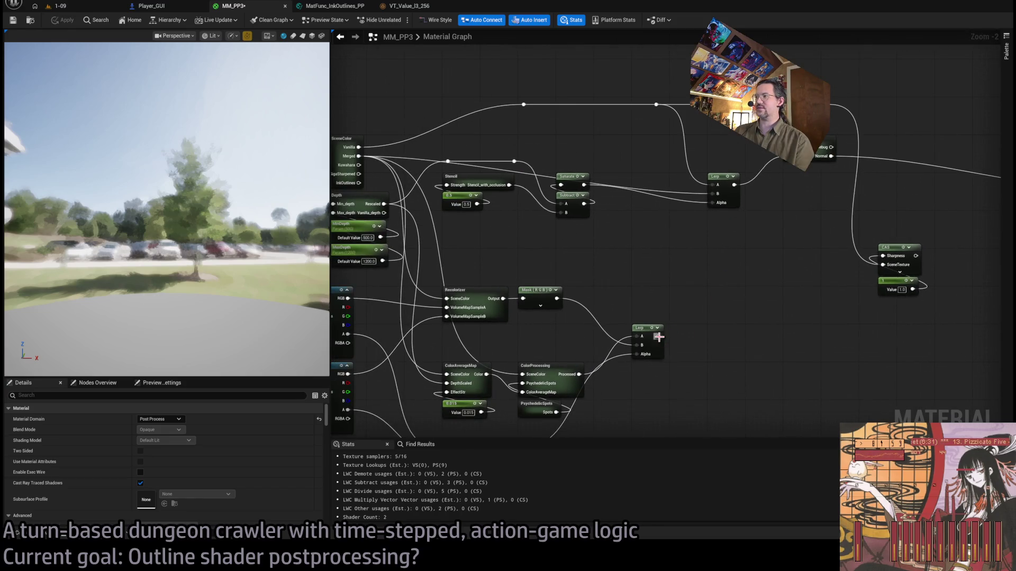
Wire the lower Lerp's output into the upper Lerp's Alpha, then focus the running 1-09 game
drag(711, 200, 714, 202)
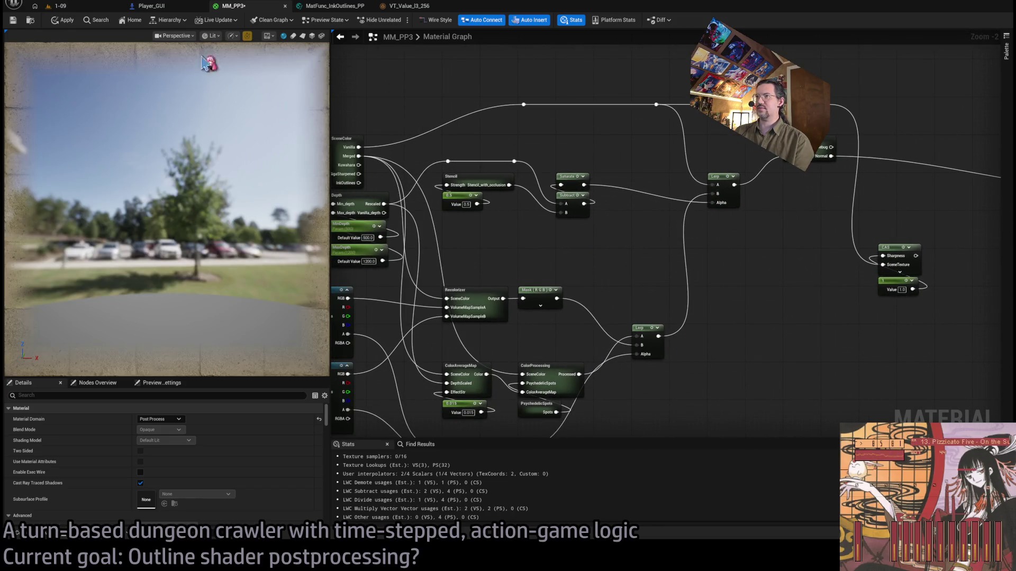
click(83, 8)
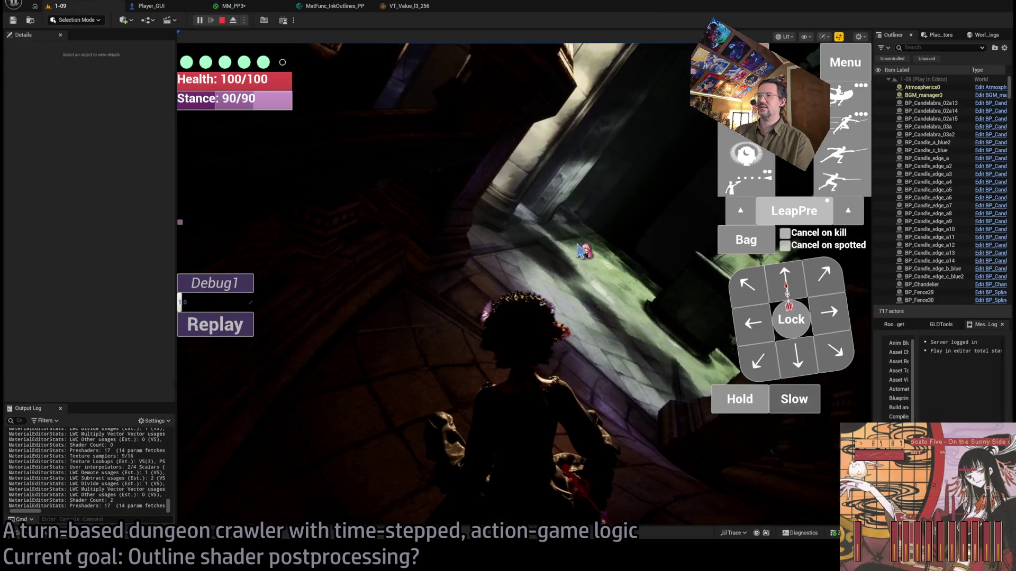
click(668, 241)
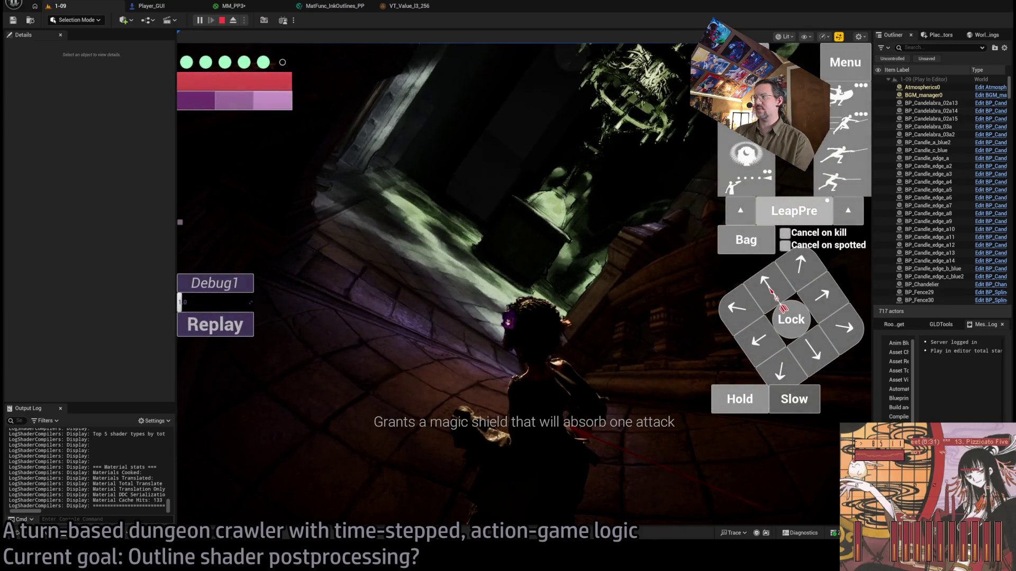
Run the planned move and leap, then queue two one-second moves plus a projectile attack and execute
click(784, 283)
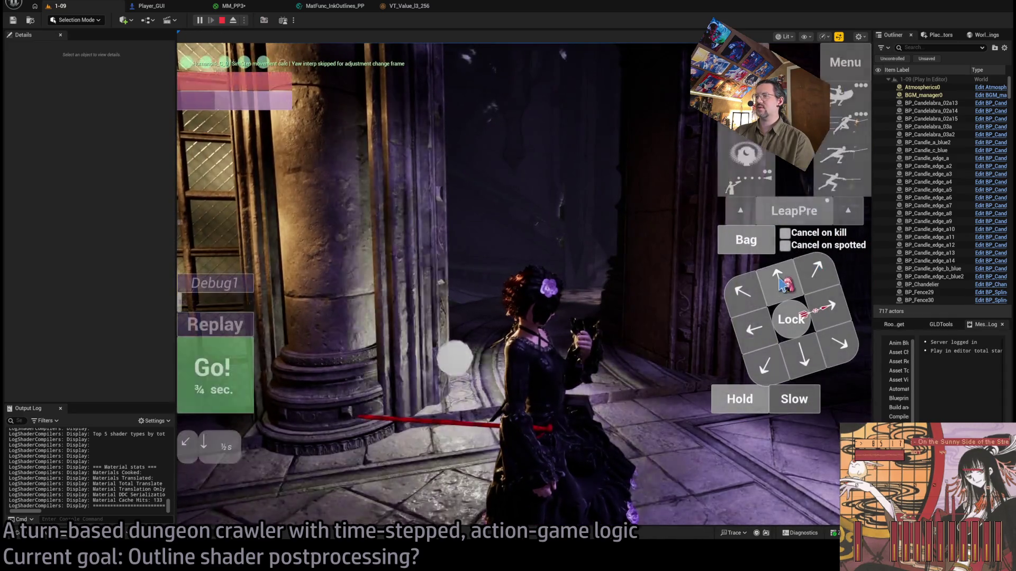
click(233, 376)
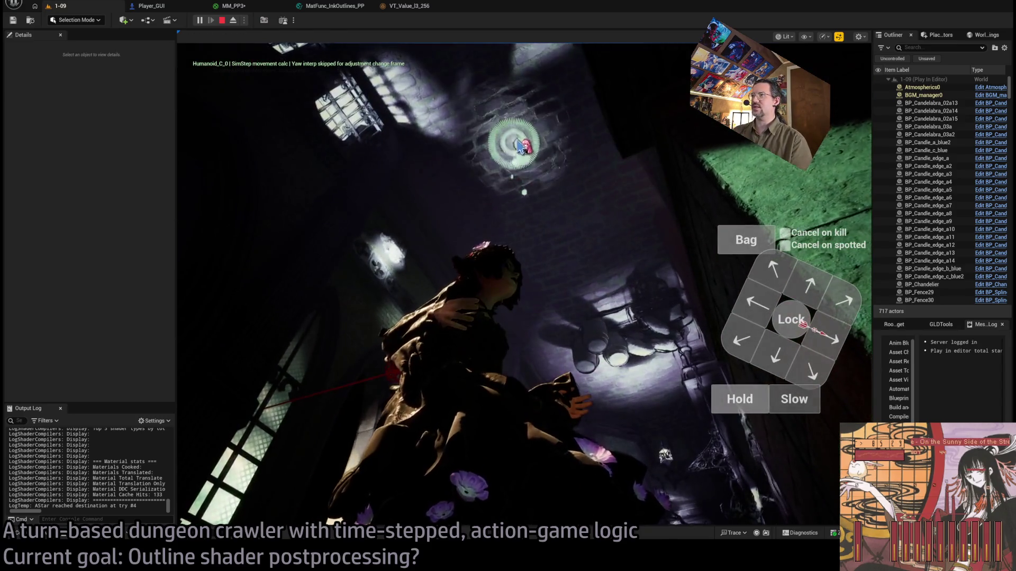
click(212, 390)
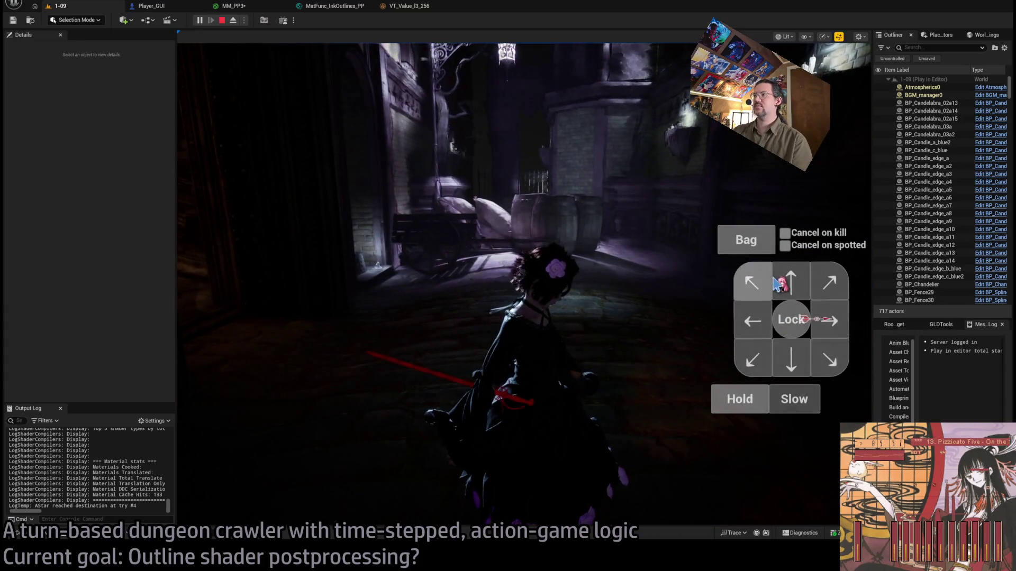
click(791, 280)
click(791, 280)
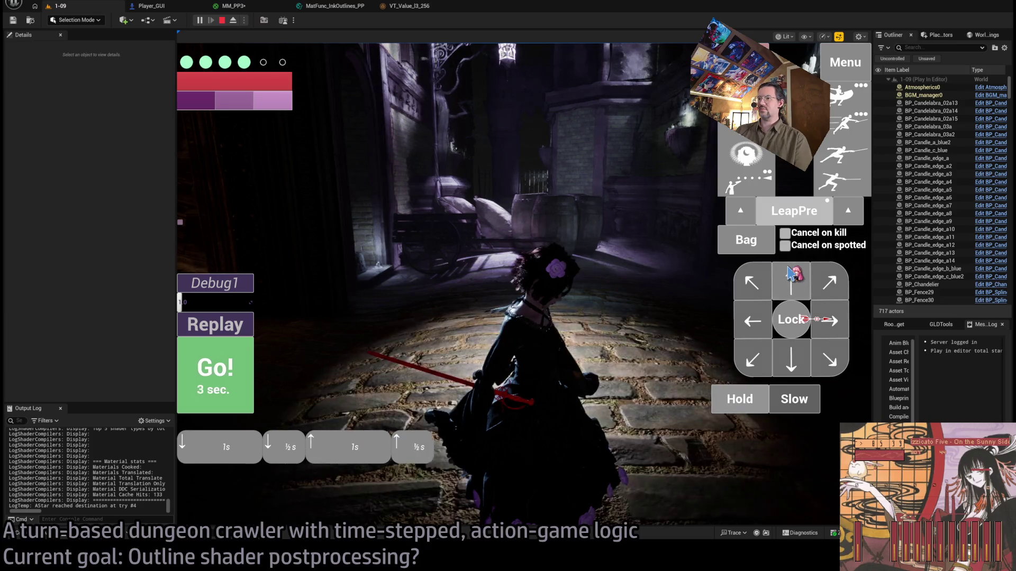
click(791, 281)
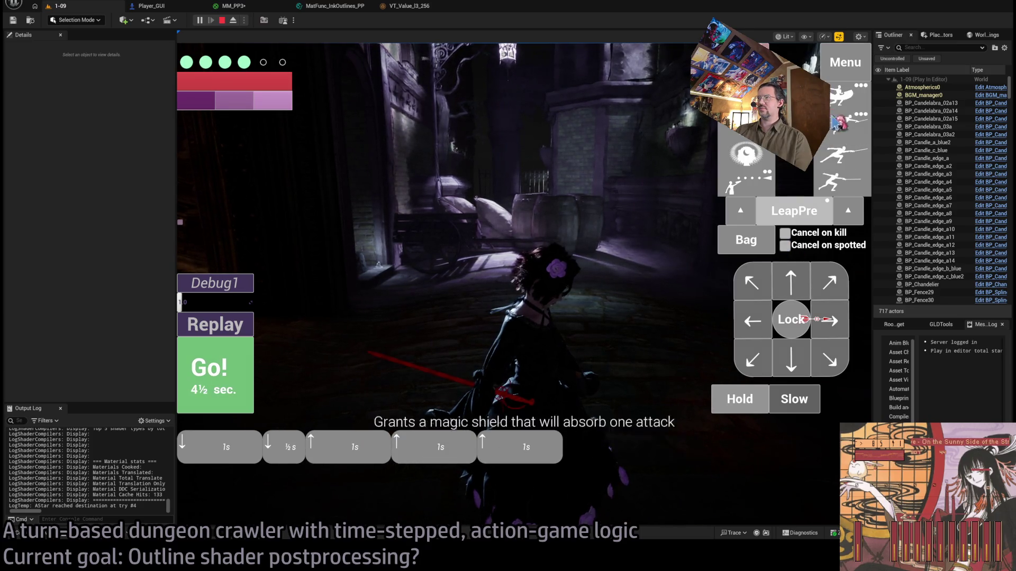
click(746, 180)
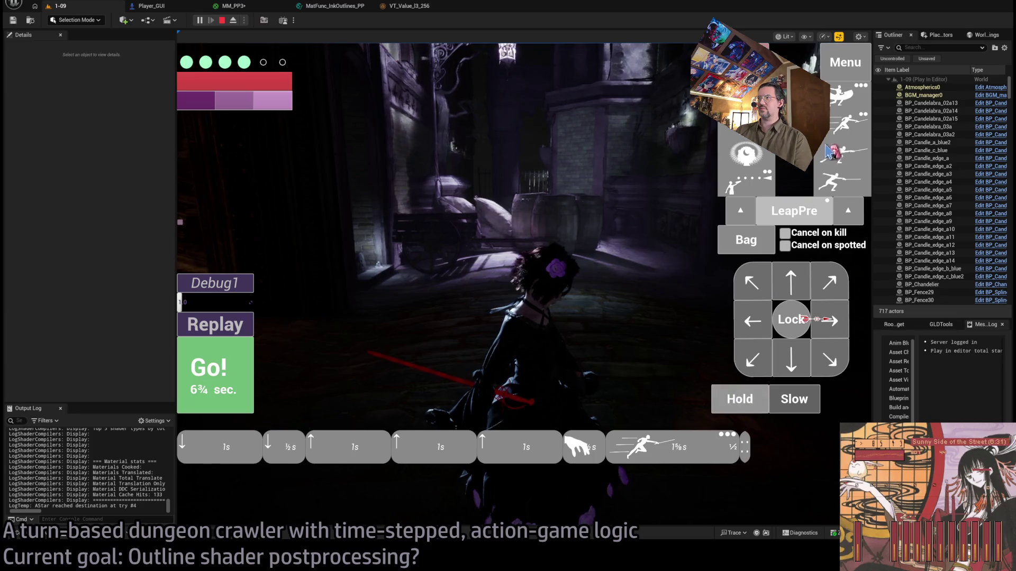
click(212, 373)
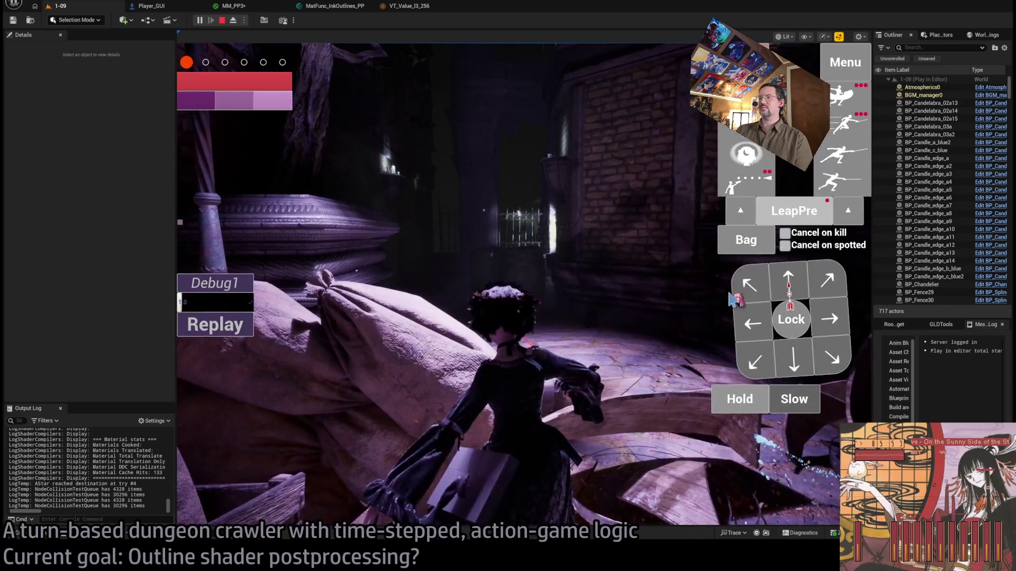
Play further turns with forward moves, a projectile attack and a ¾-second move, then eject
click(799, 286)
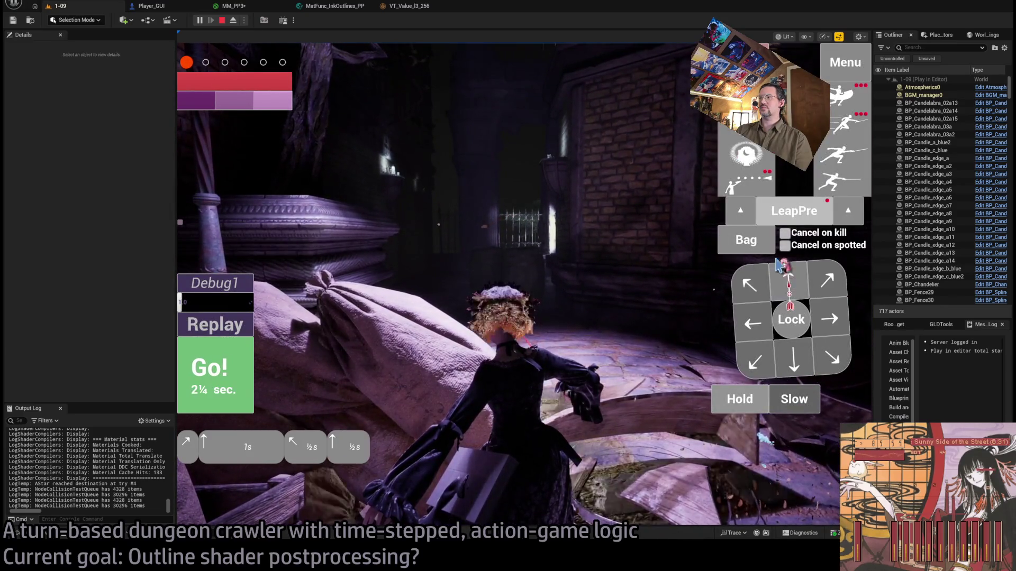
key(space)
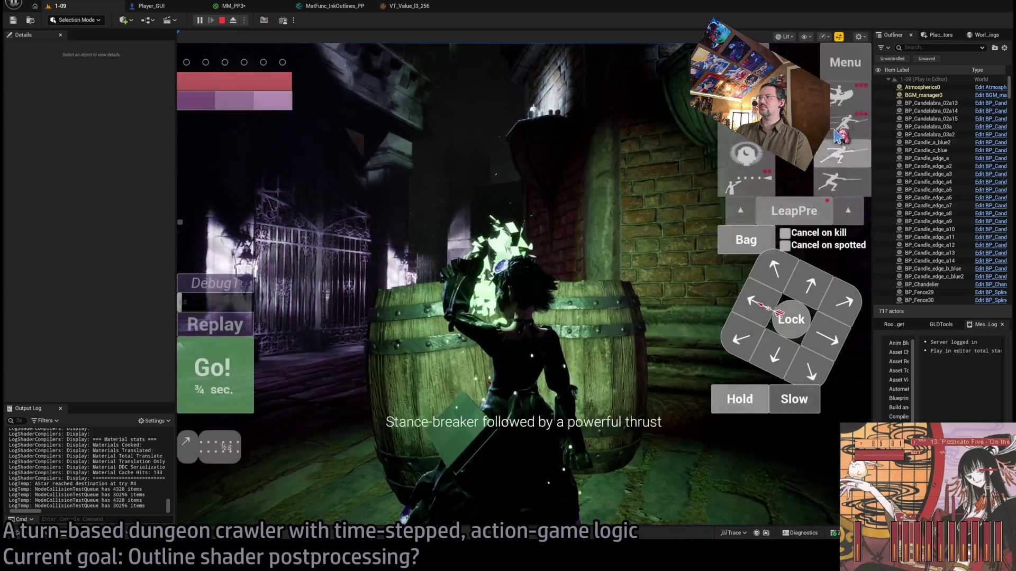
key(space)
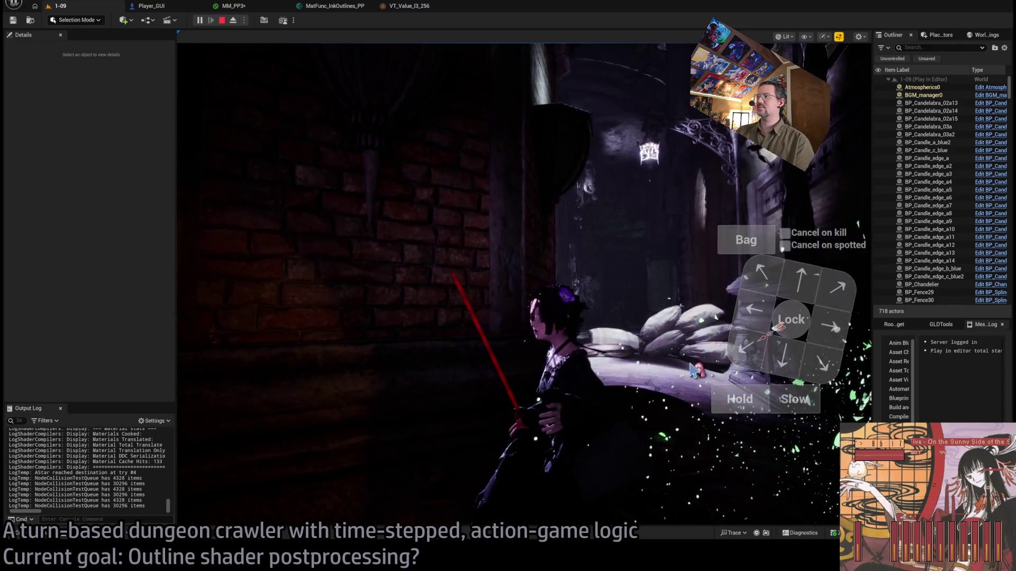
click(845, 299)
click(223, 374)
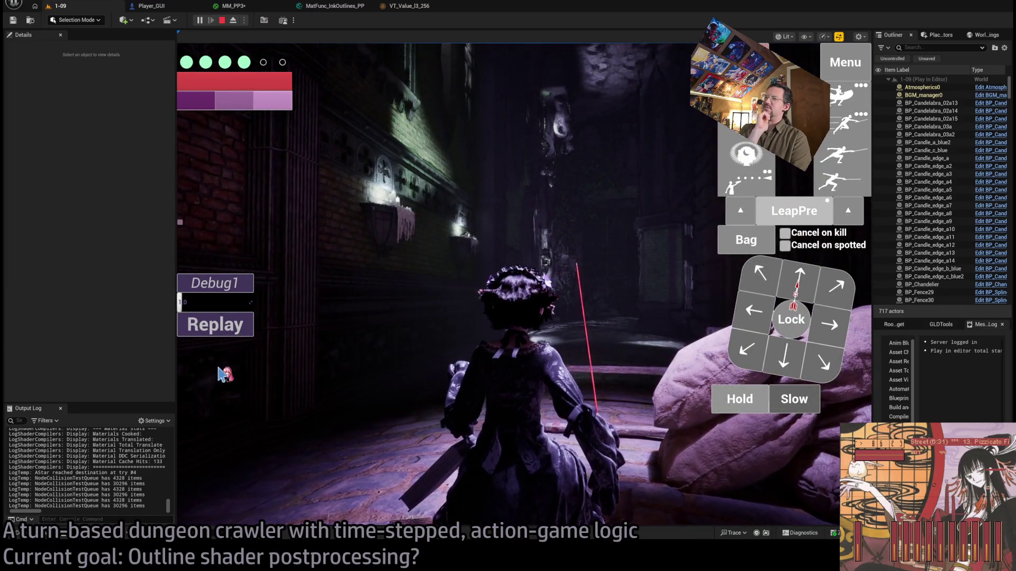
click(808, 294)
click(197, 400)
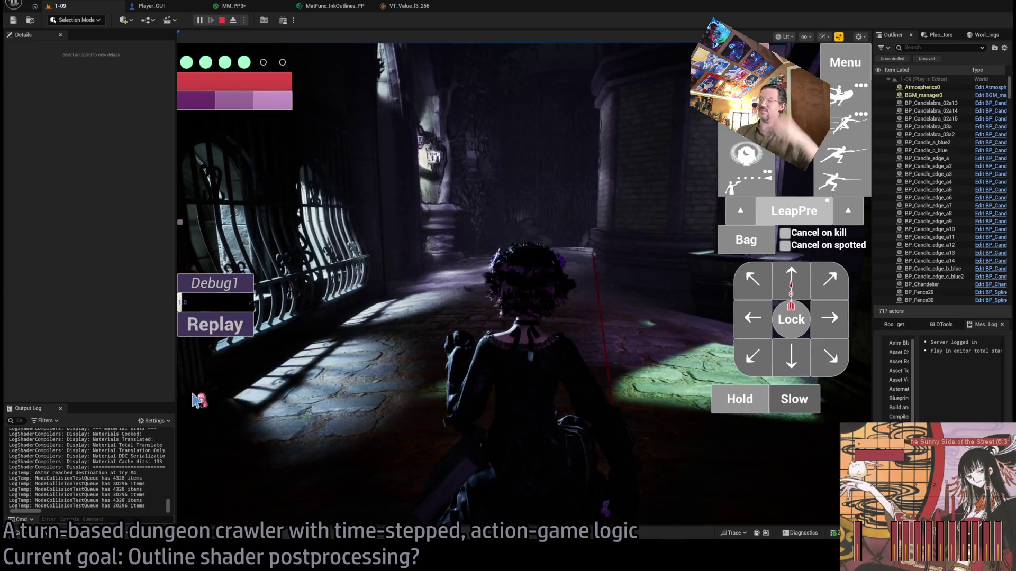
click(241, 20)
Fly the editor camera up toward a wall of the dungeon
mouse_move(524, 286)
mouse_down()
mouse_move(535, 243)
mouse_move(560, 233)
mouse_move(571, 244)
mouse_move(566, 312)
mouse_move(540, 312)
mouse_up()
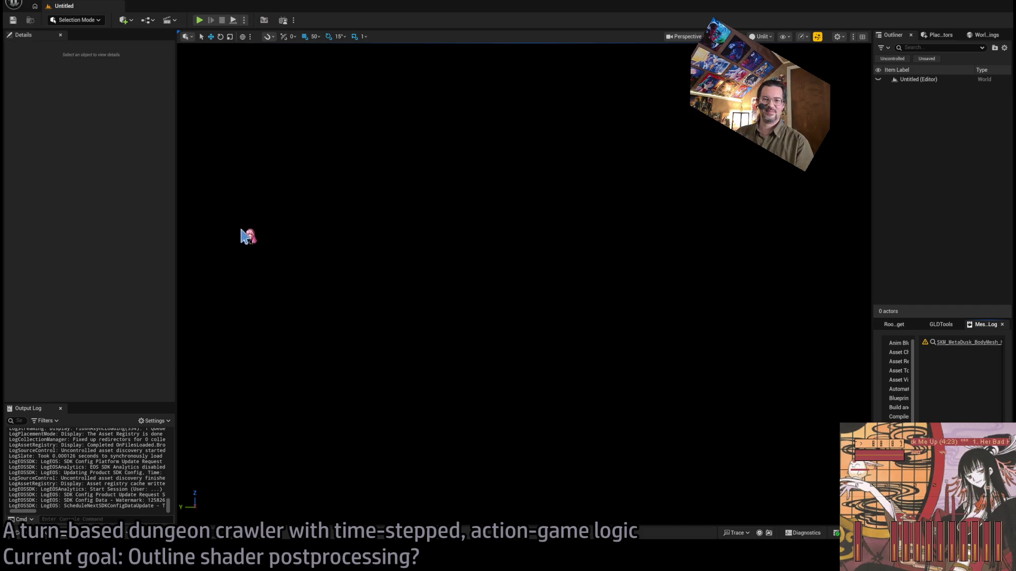
Glance at the VT_Value_I3_256 texture, return to Untitled, and search Google for 'epic megagrant'
click(38, 4)
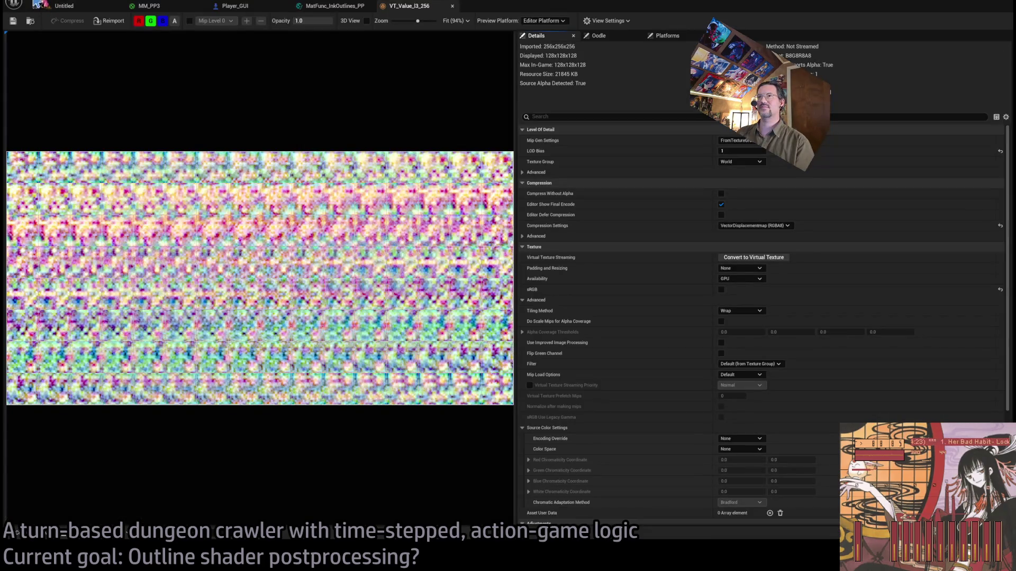
click(40, 5)
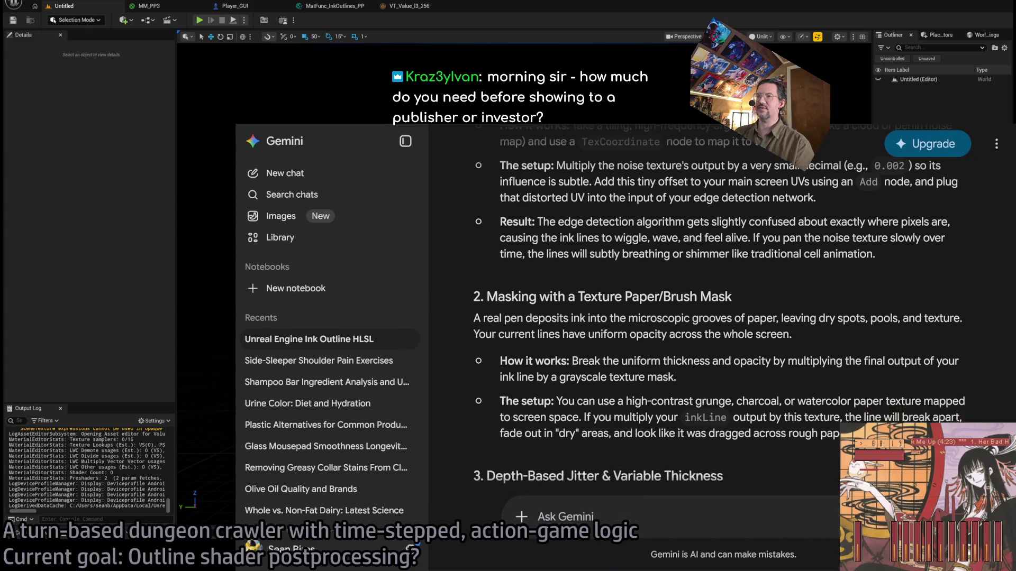
key(ctrl+t)
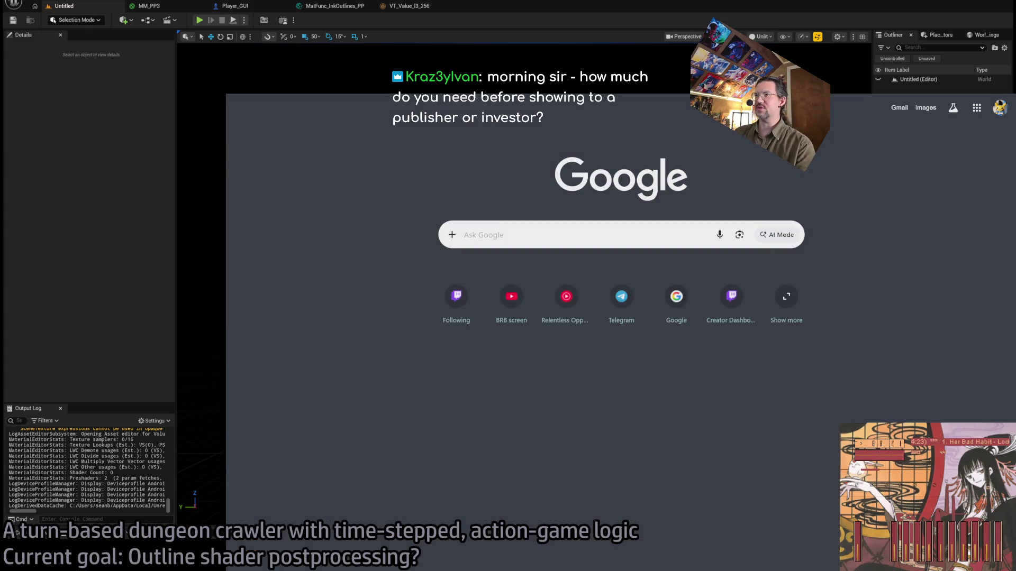
text(epic megagrant)
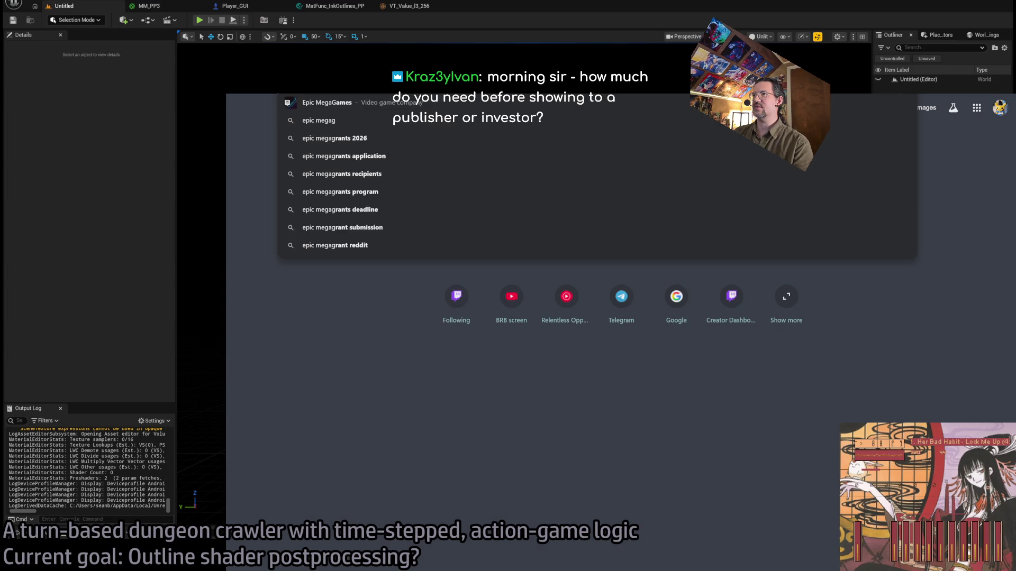
Open the Epic MegaGrants page from the search and scroll through its sections
key(Return)
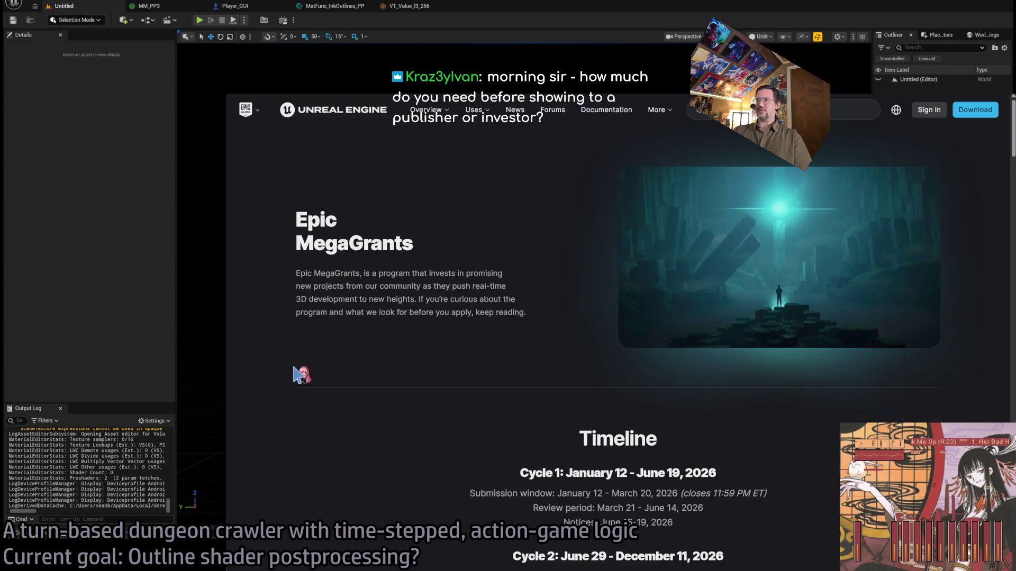
scroll(290, 365, down, 5)
scroll(294, 365, down, 10)
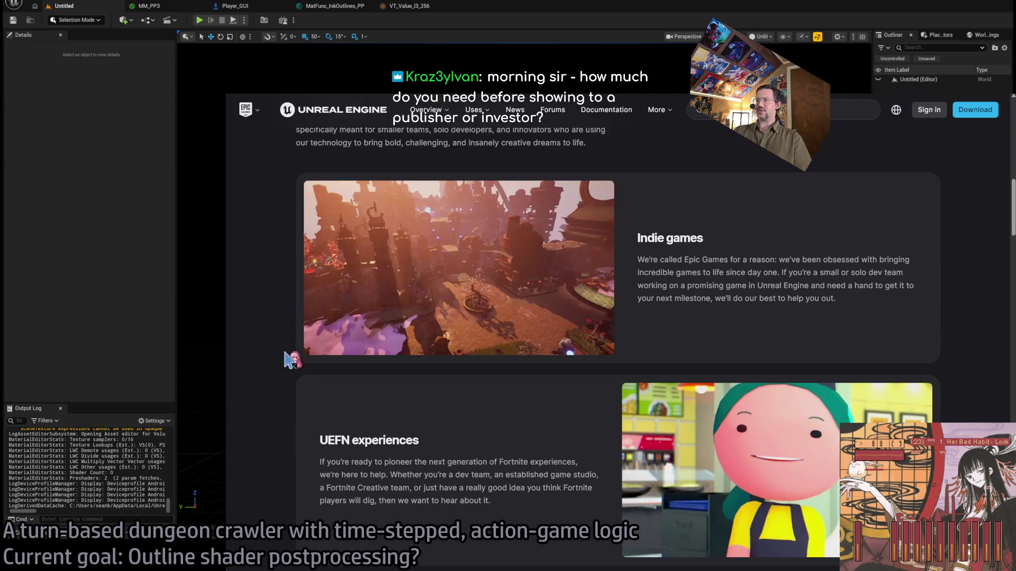
scroll(292, 360, up, 2)
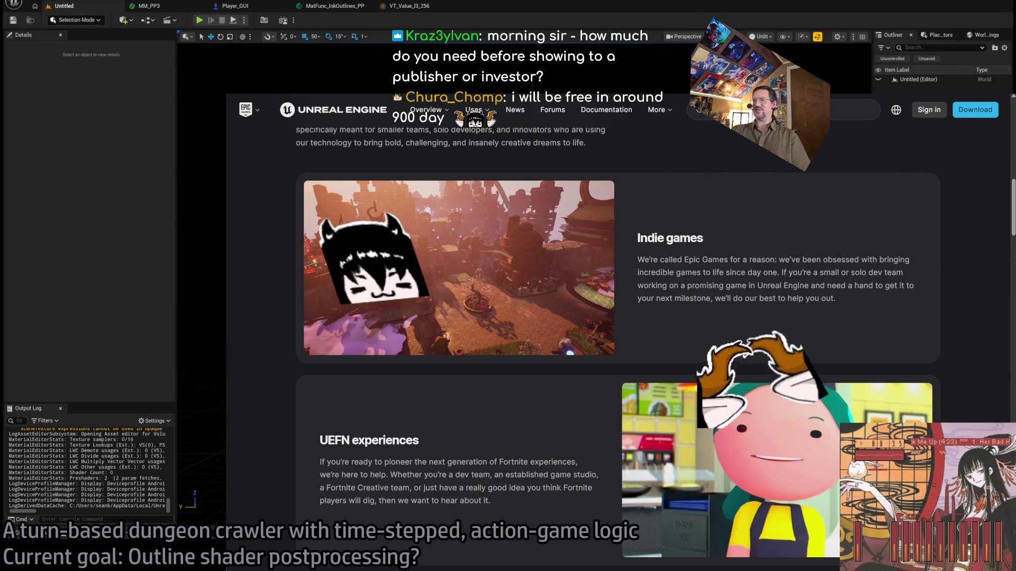
scroll(267, 376, down, 4)
scroll(264, 369, down, 8)
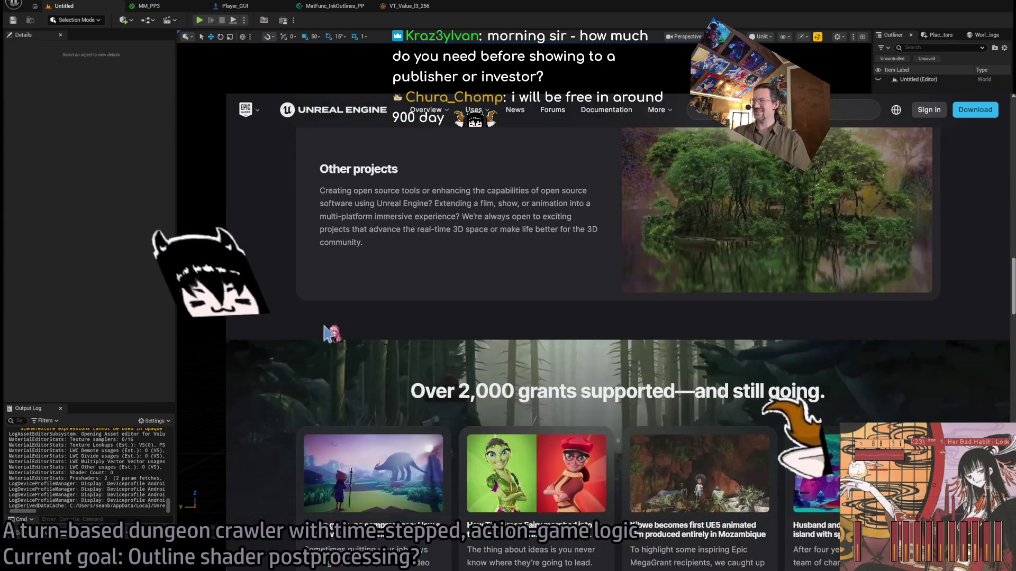
scroll(257, 370, up, 7)
scroll(254, 373, up, 5)
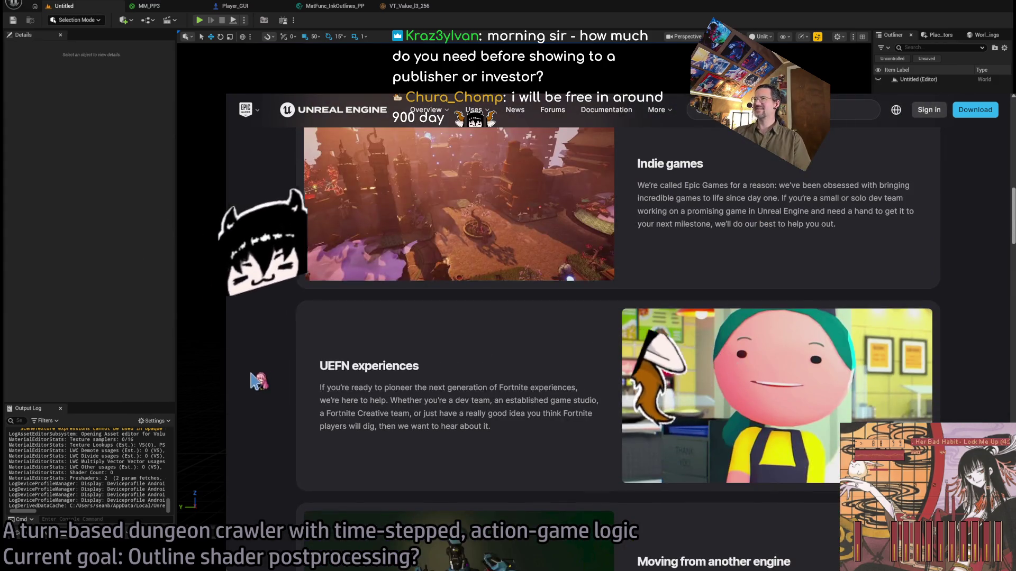
scroll(279, 296, down, 1)
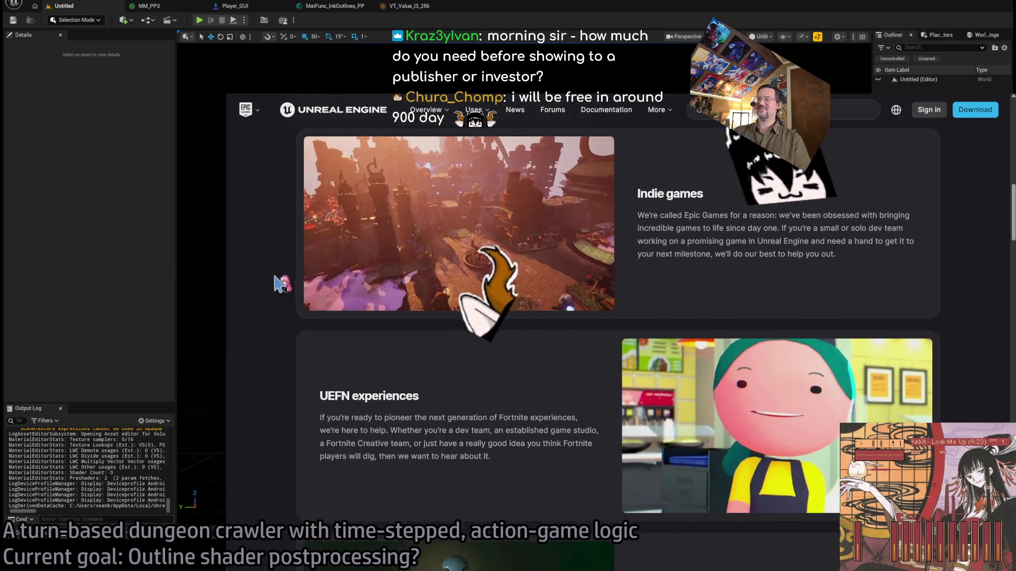
Select and clear text over the Indie games/UEFN section and the grants cards
mouse_move(836, 260)
mouse_down()
mouse_move(715, 260)
mouse_move(529, 503)
mouse_up()
click(530, 503)
scroll(529, 503, down, 4)
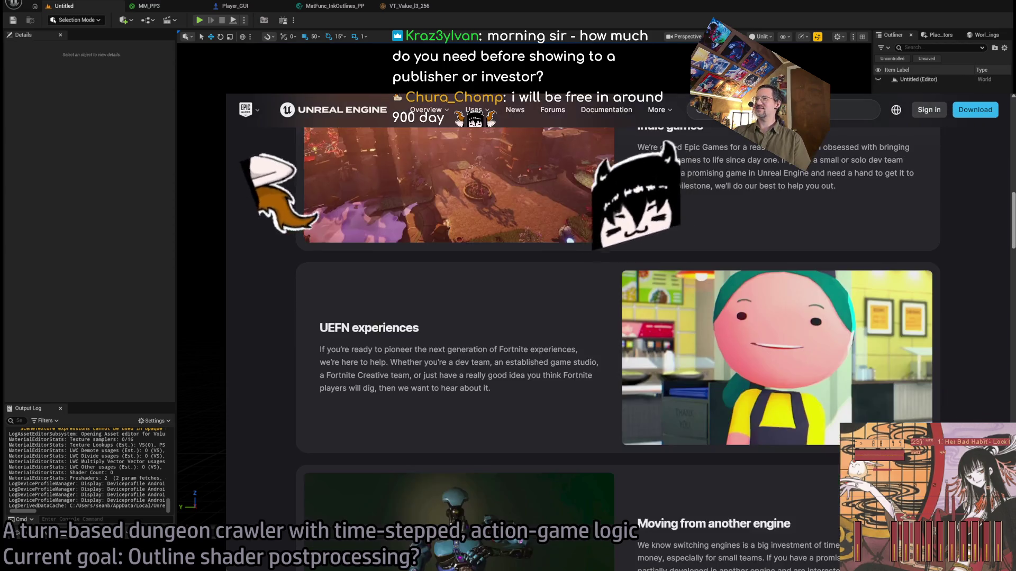
scroll(582, 318, down, 13)
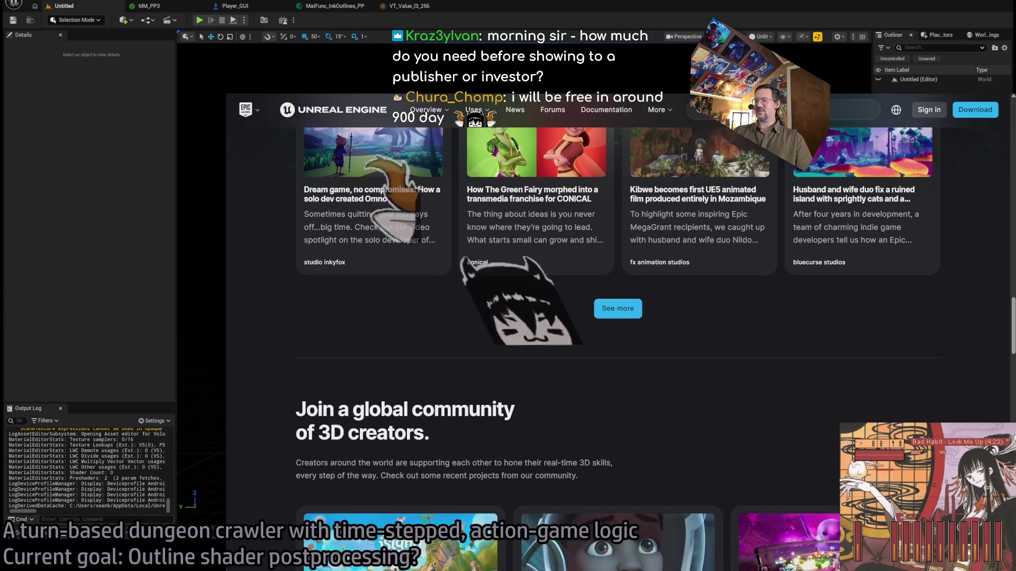
scroll(391, 201, up, 3)
drag(273, 188, 625, 418)
click(617, 254)
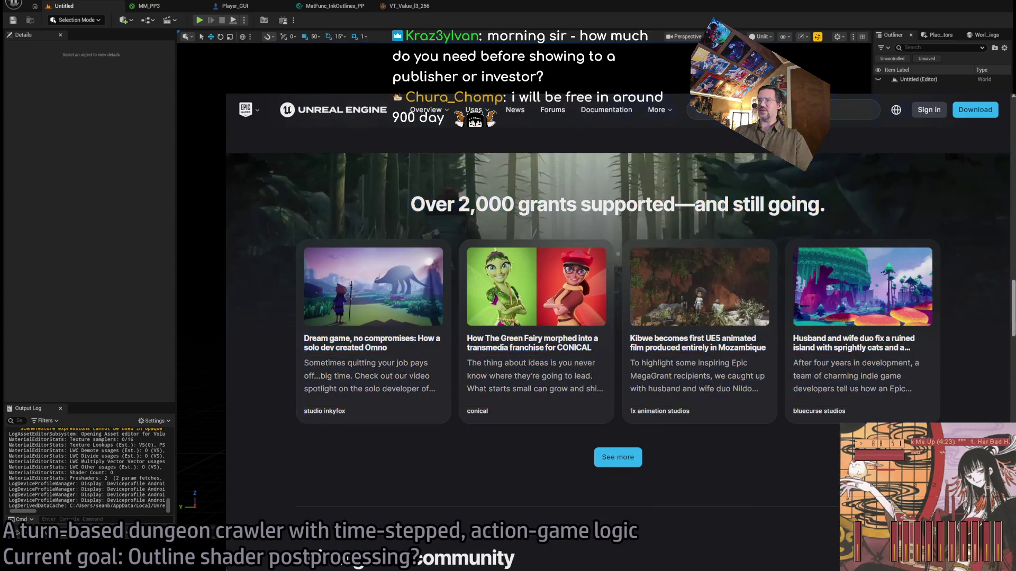
scroll(582, 318, up, 1)
mouse_move(767, 503)
mouse_down()
mouse_move(335, 217)
mouse_move(350, 217)
mouse_move(322, 215)
mouse_move(571, 246)
mouse_move(939, 218)
mouse_up()
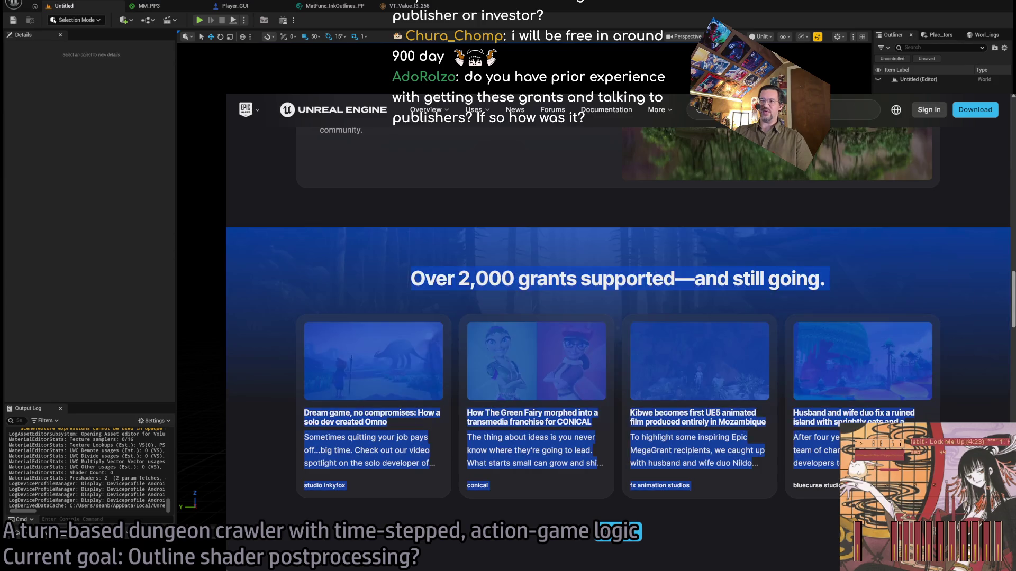
click(618, 328)
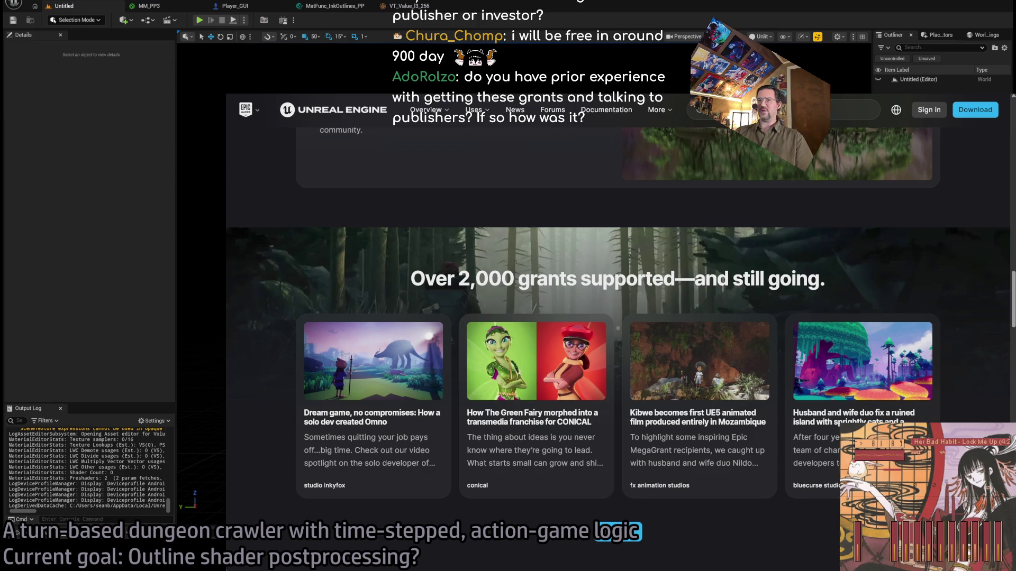
Select the 'Over 2,000 grants supported' heading and card text, then clear the selection
triple_click(453, 208)
mouse_move(453, 209)
mouse_down()
mouse_move(465, 227)
mouse_move(451, 220)
mouse_move(304, 310)
mouse_move(350, 270)
mouse_move(409, 280)
mouse_move(402, 209)
mouse_up()
click(394, 209)
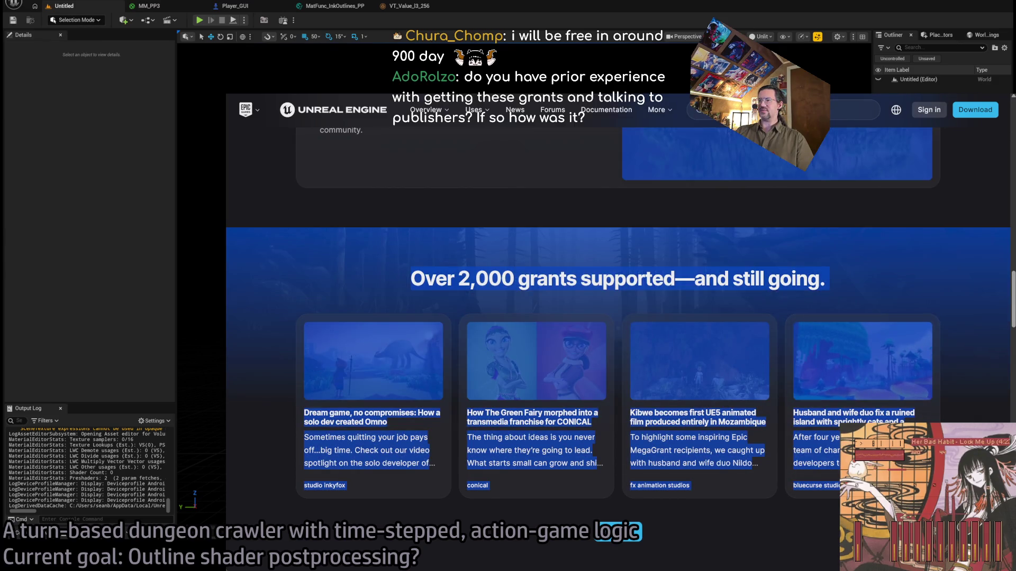
mouse_move(540, 278)
mouse_down()
mouse_move(656, 244)
mouse_move(952, 227)
mouse_up()
click(974, 208)
click(974, 207)
scroll(973, 207, down, 3)
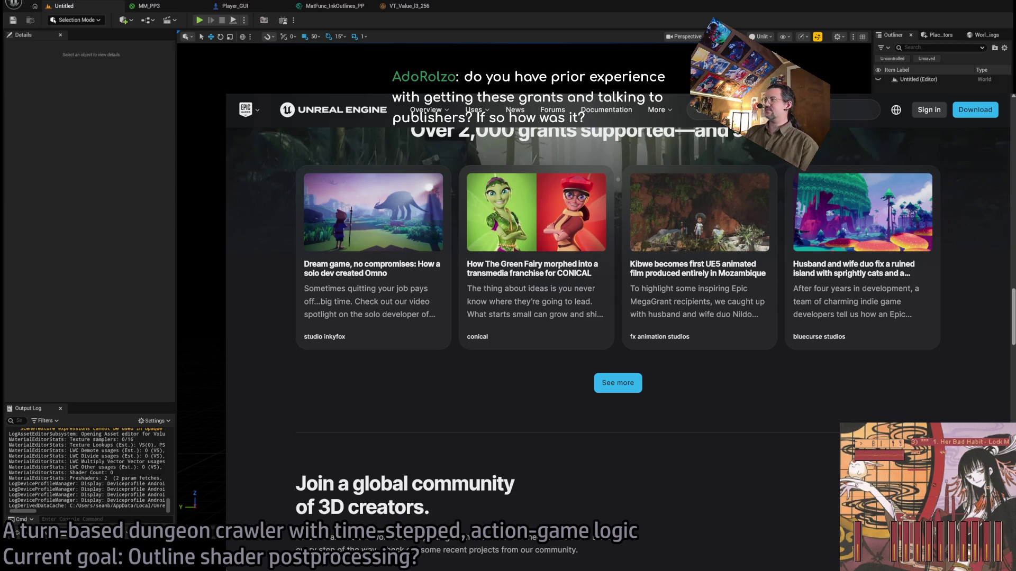
Review the community projects and FAQ sections, then close the MegaGrants tab for YouTube
scroll(618, 318, down, 8)
scroll(618, 317, up, 2)
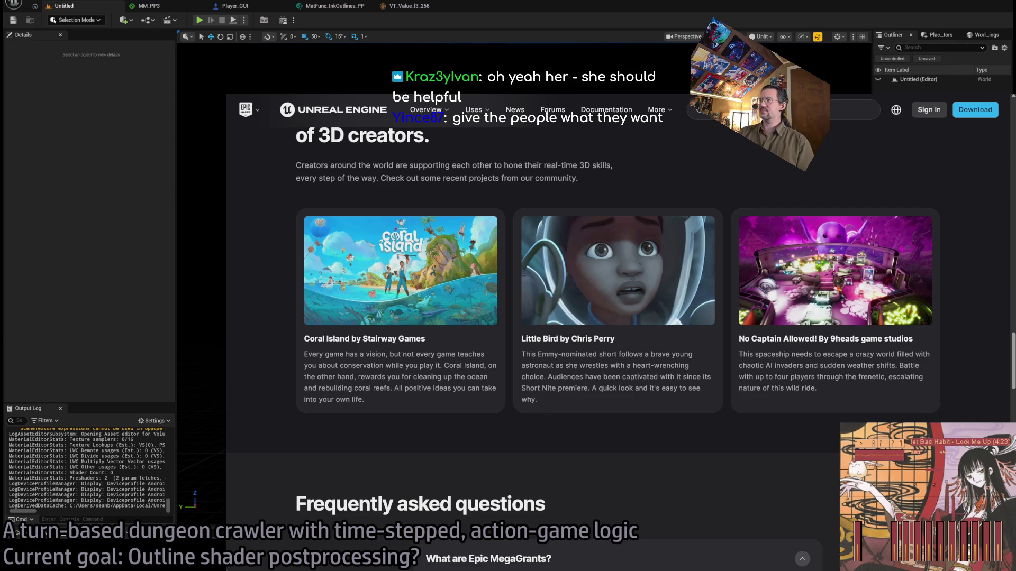
scroll(617, 318, down, 5)
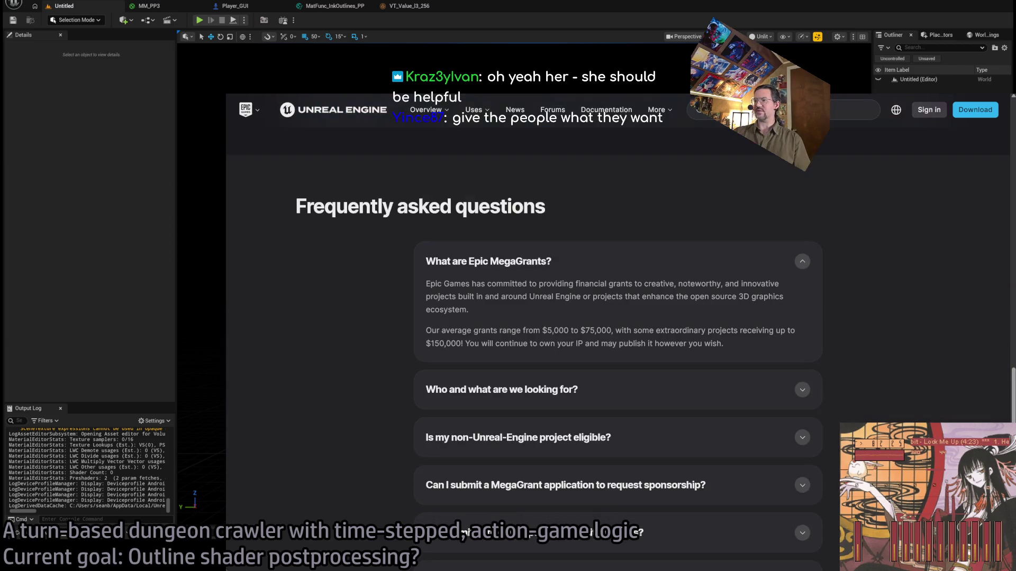
scroll(617, 317, up, 15)
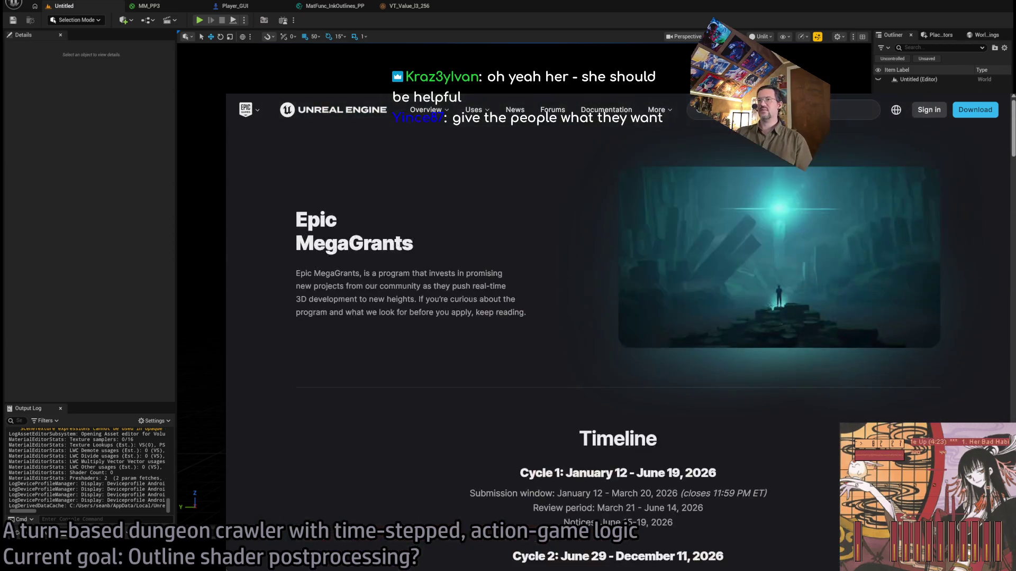
scroll(618, 317, down, 4)
key(ctrl+w)
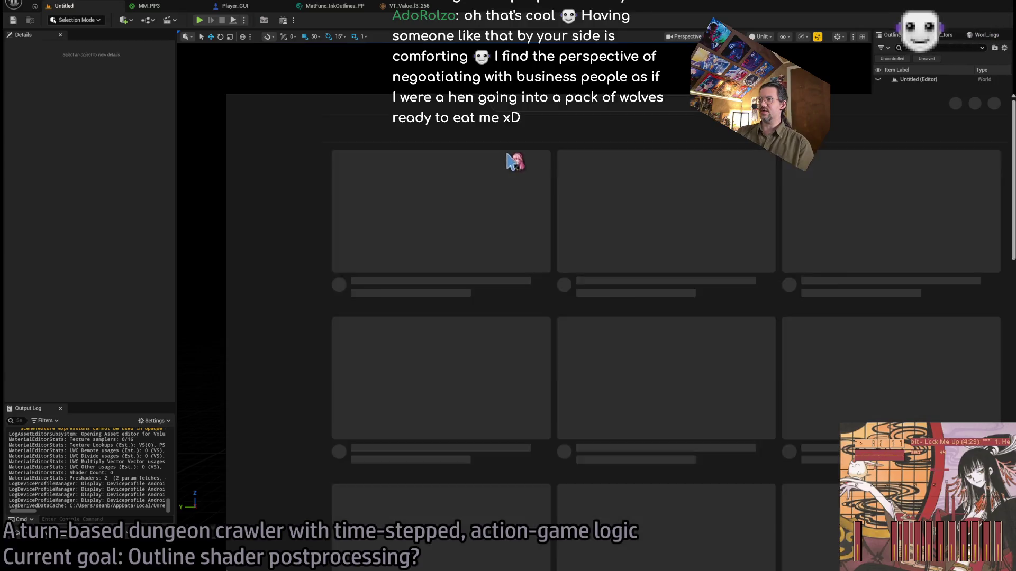
Find and open GDC's '30 Things I Hate About Your Game Pitch', seek ahead, and open Share
click(564, 101)
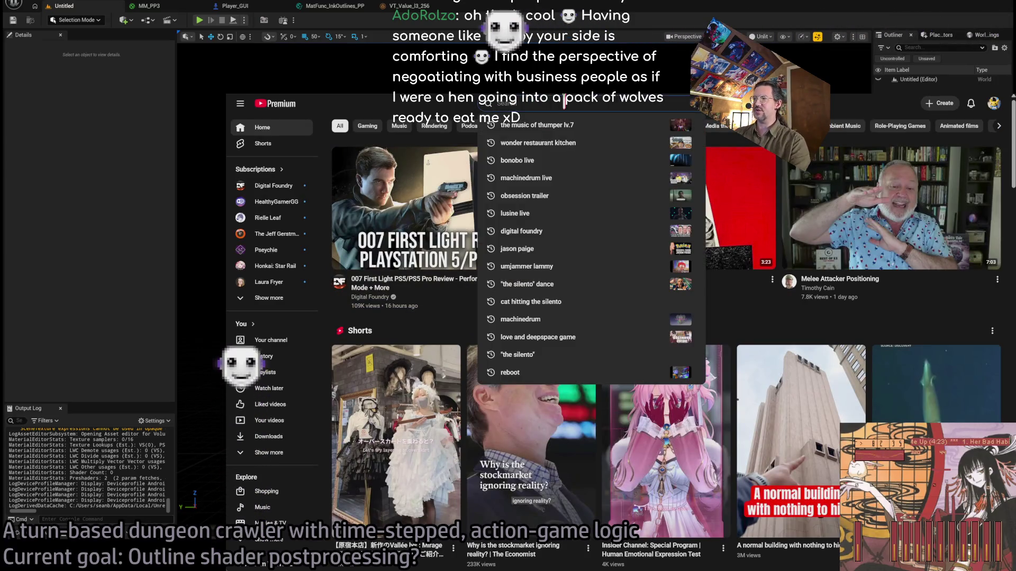
text(30 things i)
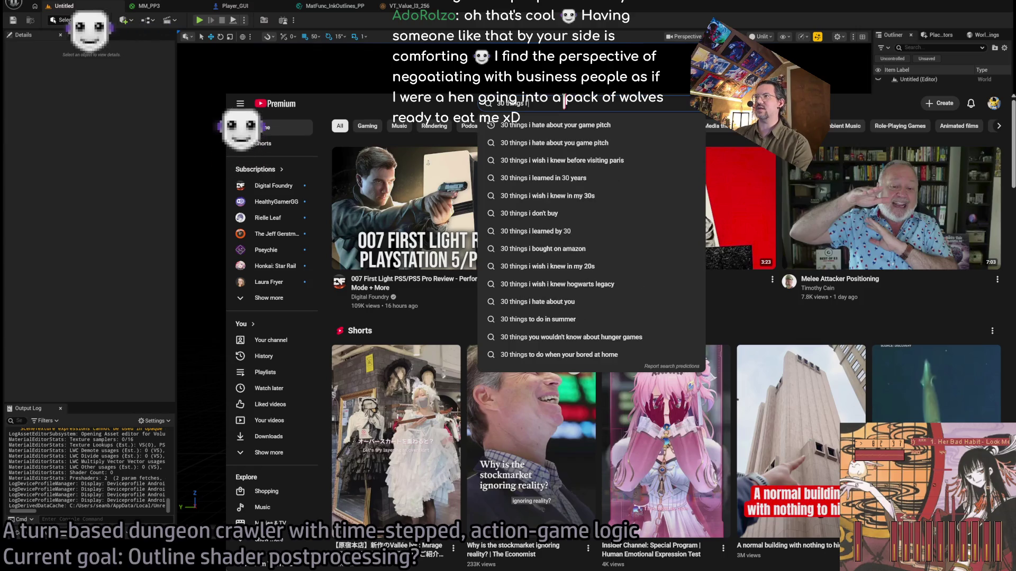
click(550, 126)
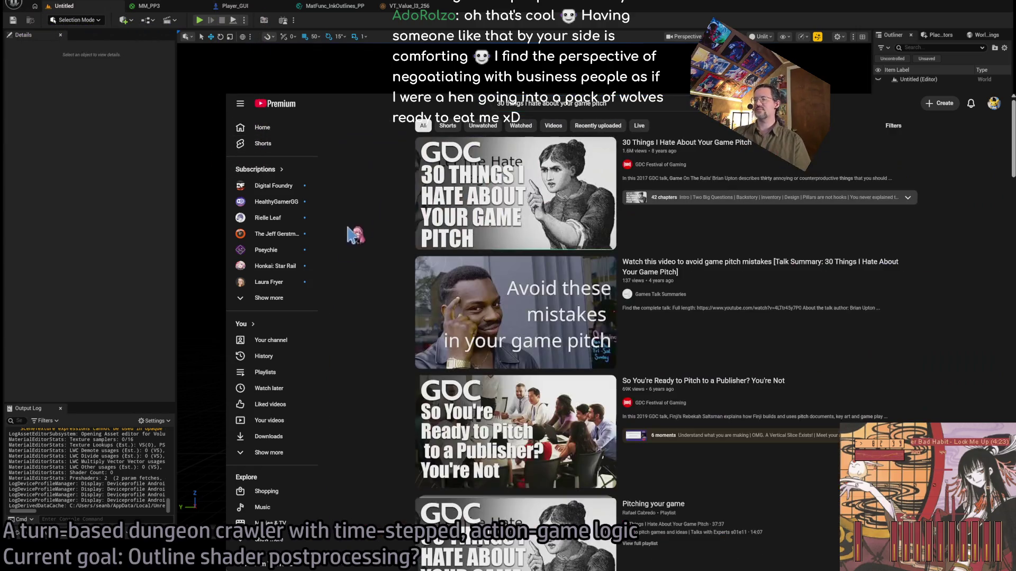
click(473, 186)
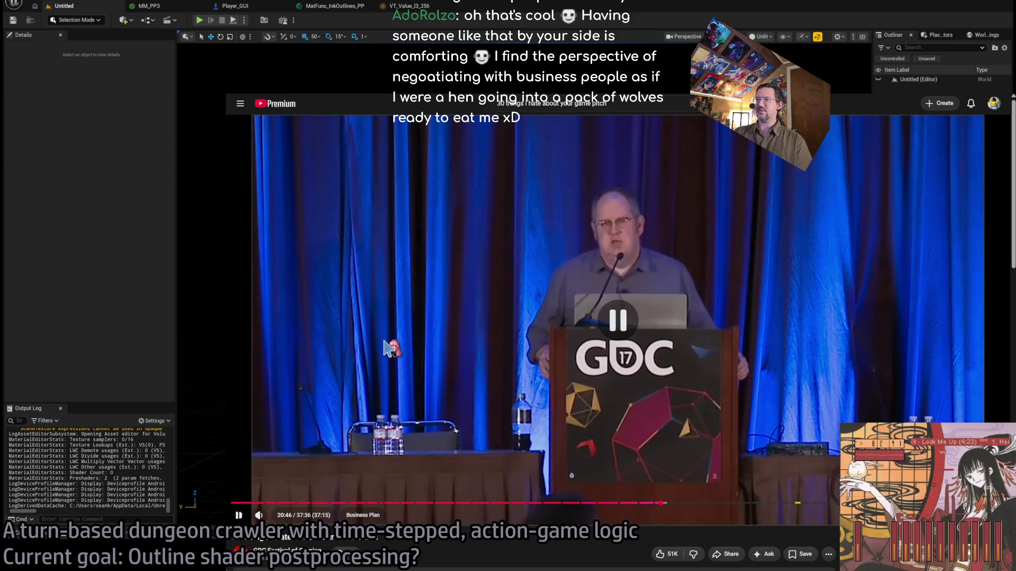
click(264, 503)
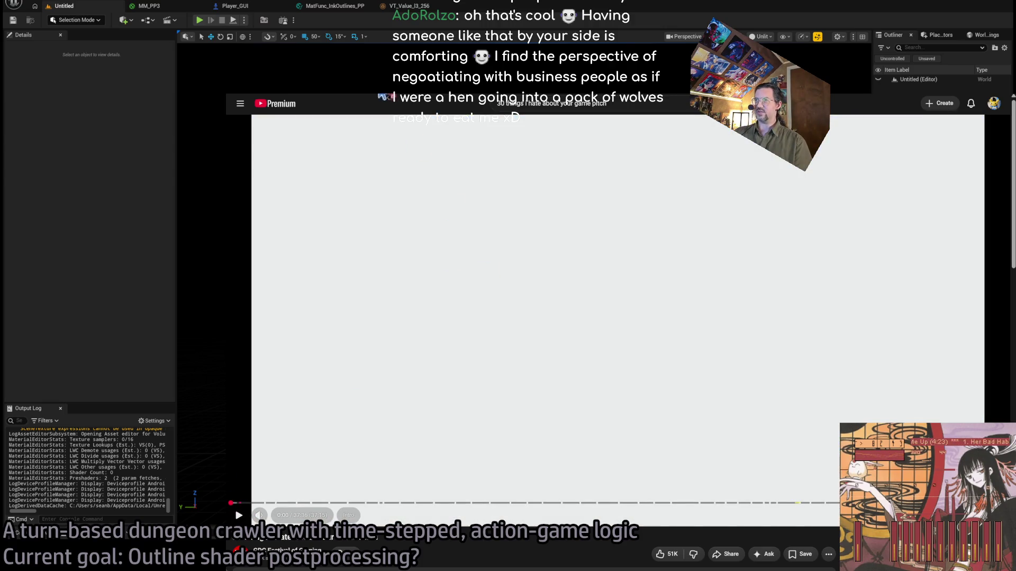
click(725, 554)
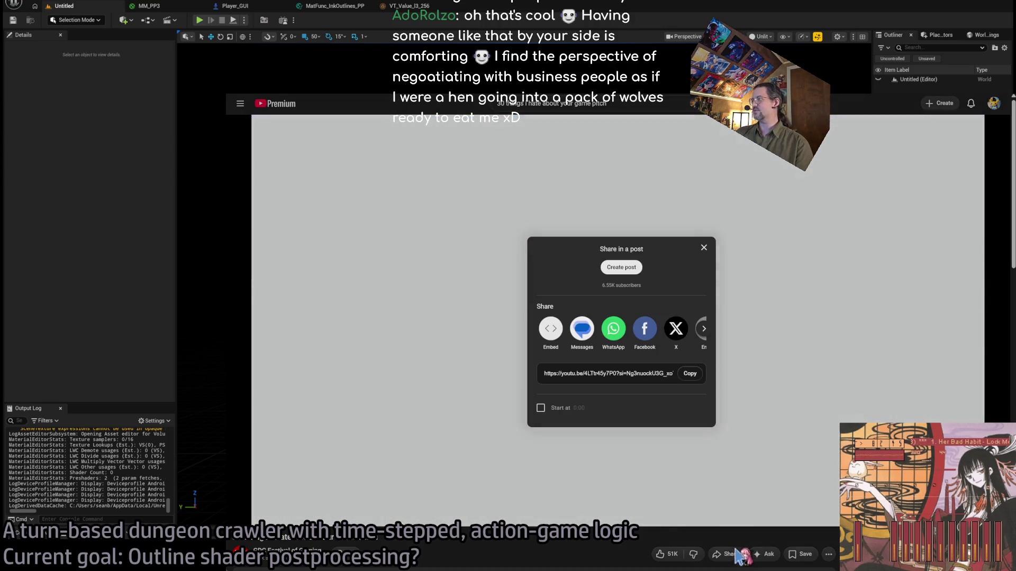
Copy the talk's share link, close the share panel, and return to the Epic MegaGrants tab
click(690, 374)
click(266, 487)
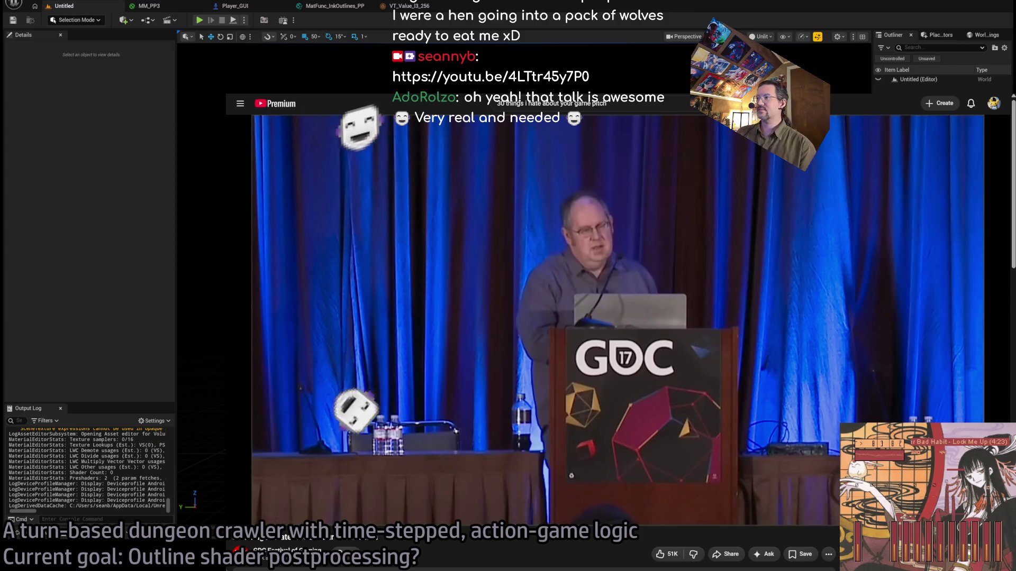
key(ctrl+Tab)
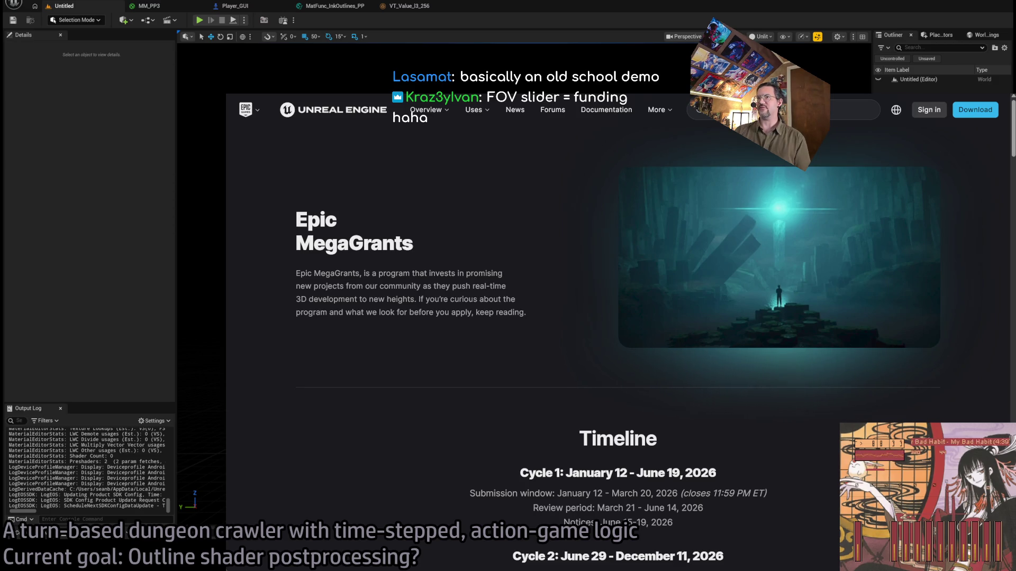
Leave the browser and bring back the Unreal Editor showing level 1-09
key(alt+Tab)
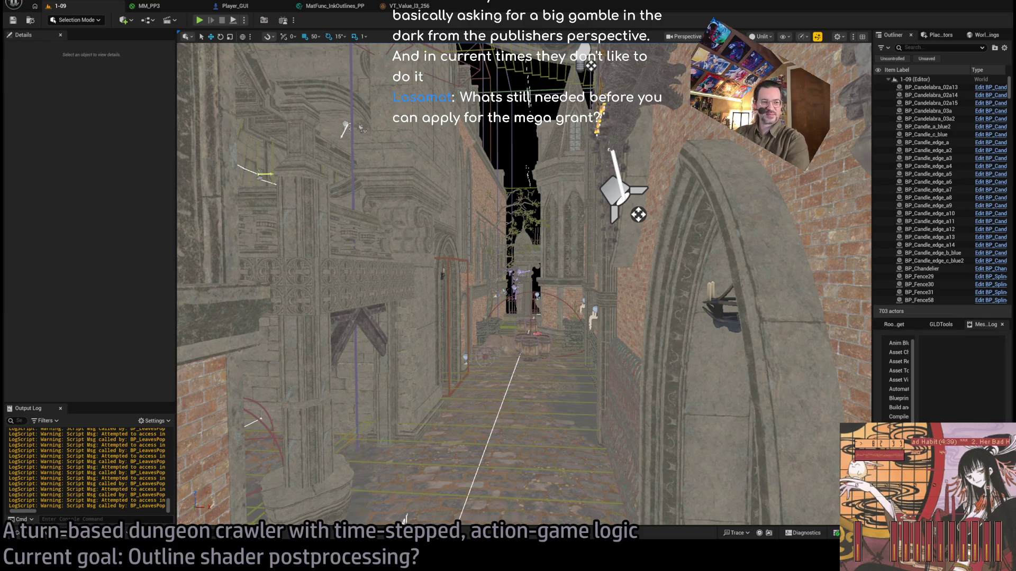
Fly the camera down the alley, tilting up toward the brick church facade and stone arches
mouse_move(524, 285)
mouse_down()
mouse_move(521, 260)
mouse_move(513, 291)
mouse_move(513, 239)
mouse_move(559, 385)
mouse_up()
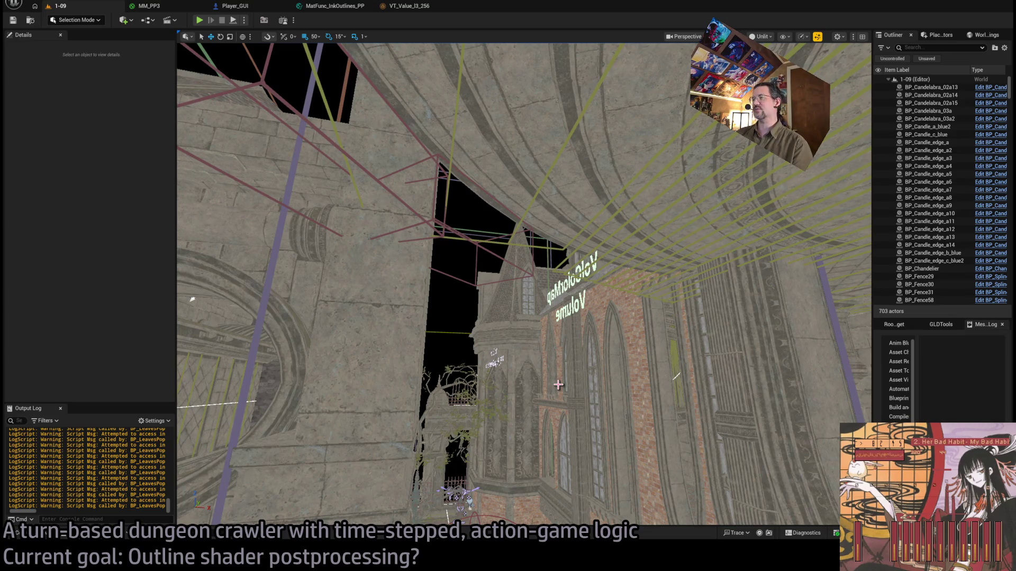
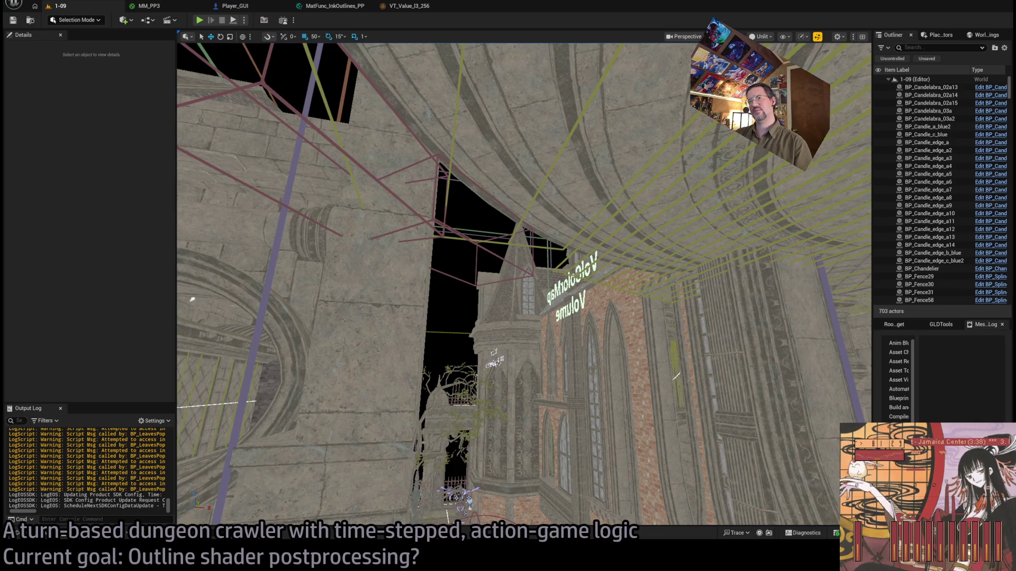
Start play-in-editor and turn the game camera up toward the lamp-lit archway
mouse_move(192, 299)
mouse_down()
mouse_move(222, 312)
mouse_move(185, 296)
mouse_up()
mouse_move(518, 150)
mouse_down()
mouse_move(523, 167)
mouse_move(508, 82)
mouse_move(518, 106)
mouse_move(590, 75)
mouse_move(502, 266)
mouse_up()
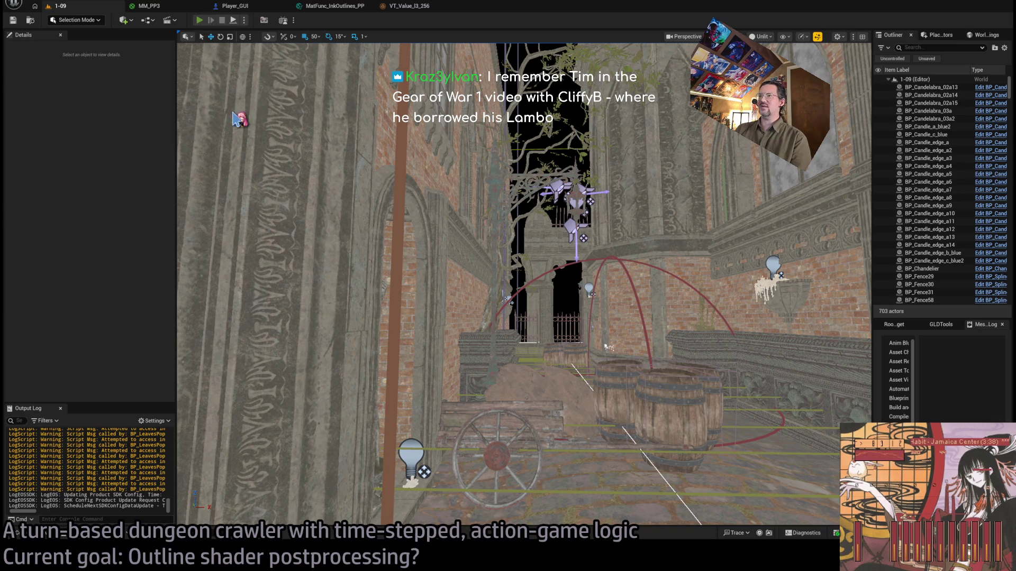
click(199, 20)
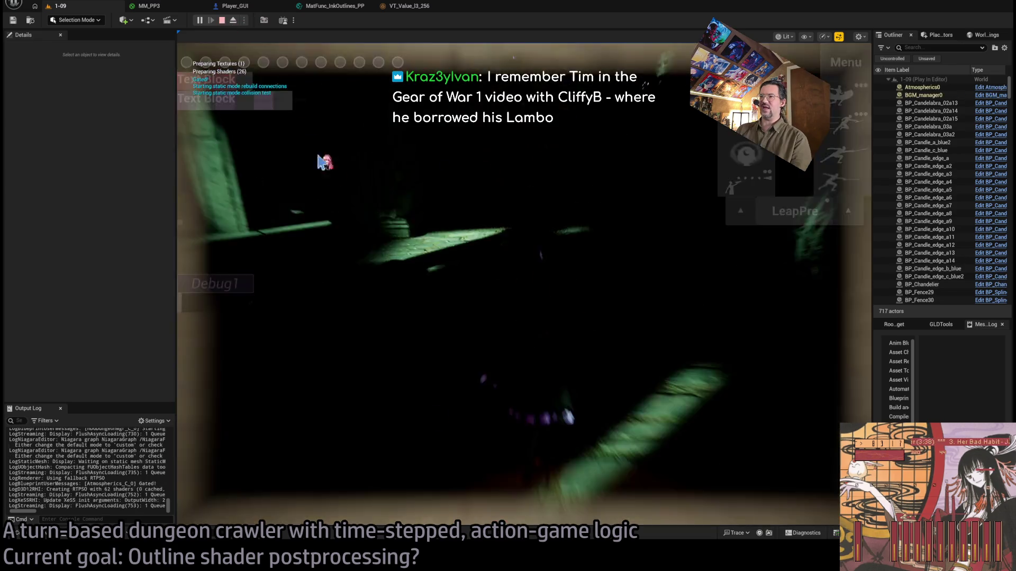
mouse_move(398, 303)
mouse_down()
mouse_move(537, 228)
mouse_move(569, 320)
mouse_move(524, 347)
mouse_move(598, 389)
mouse_move(434, 392)
mouse_up()
mouse_move(530, 389)
mouse_down()
mouse_move(560, 394)
mouse_move(584, 420)
mouse_move(567, 390)
mouse_move(633, 333)
mouse_move(609, 374)
mouse_move(572, 231)
mouse_up()
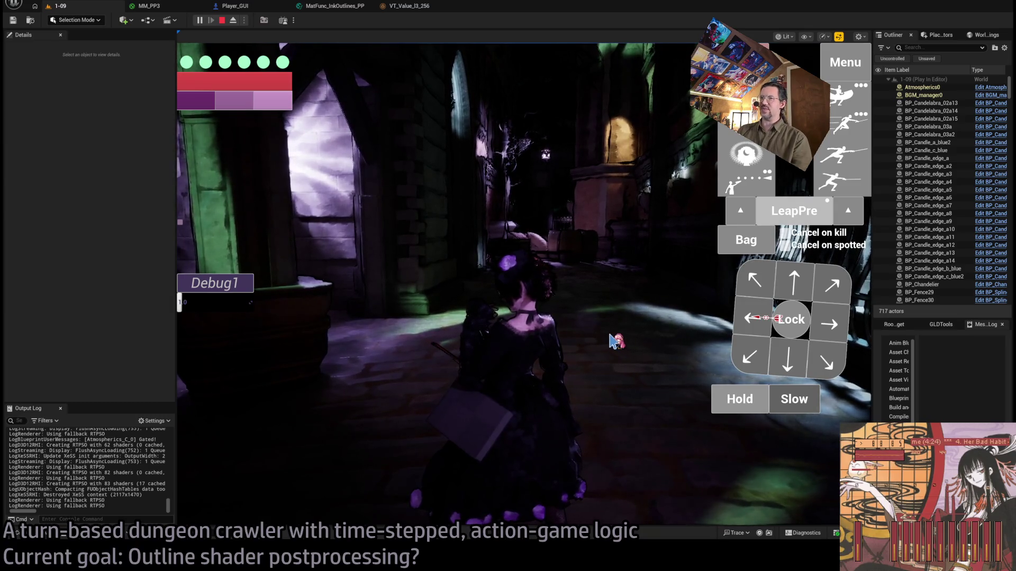
Rotate the game camera, run the queued stance-breaker turn with Go!, and open the Bag inventory
click(595, 260)
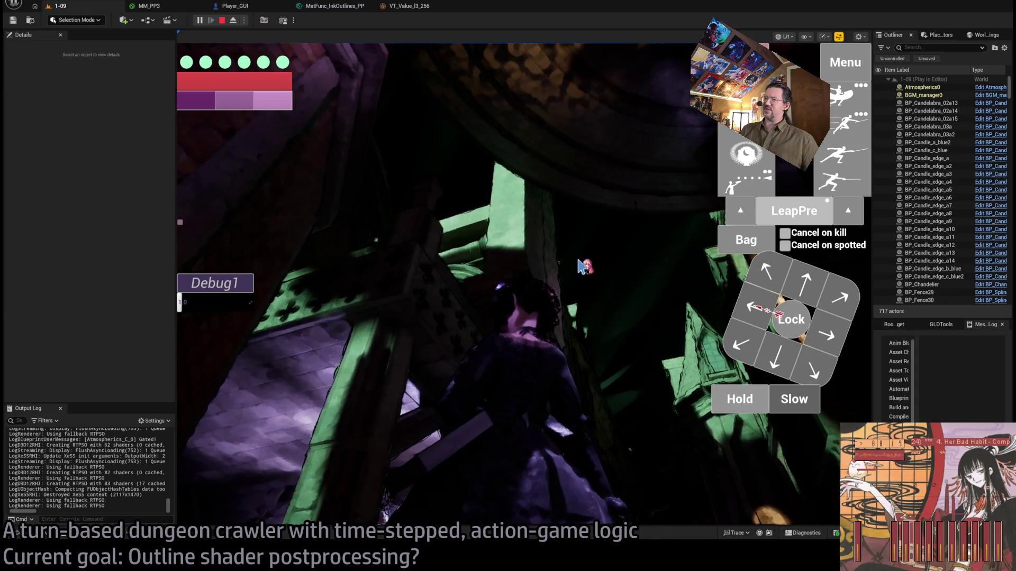
mouse_move(585, 267)
mouse_down()
mouse_move(620, 362)
mouse_move(197, 388)
mouse_up()
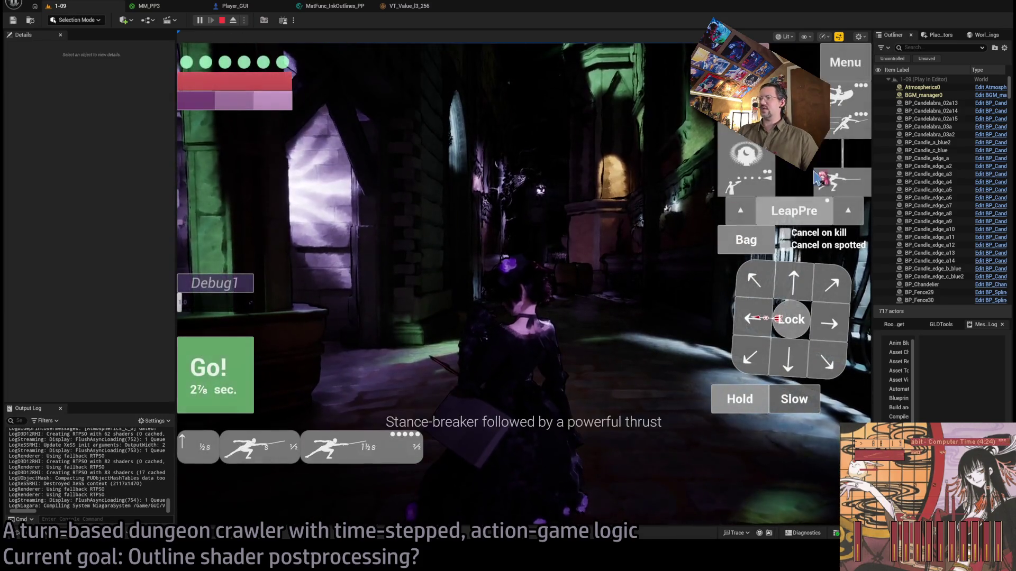
click(197, 389)
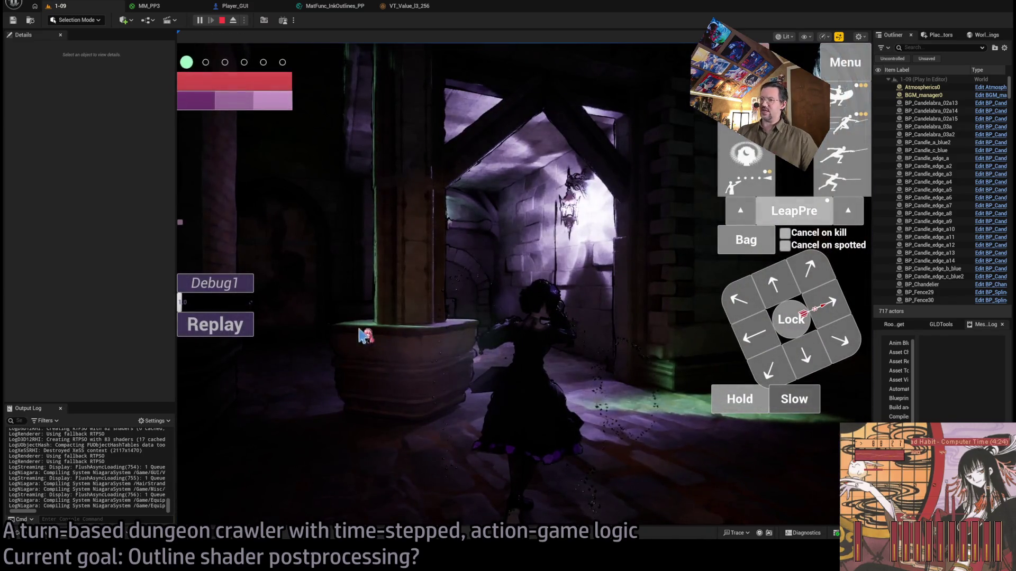
mouse_move(846, 149)
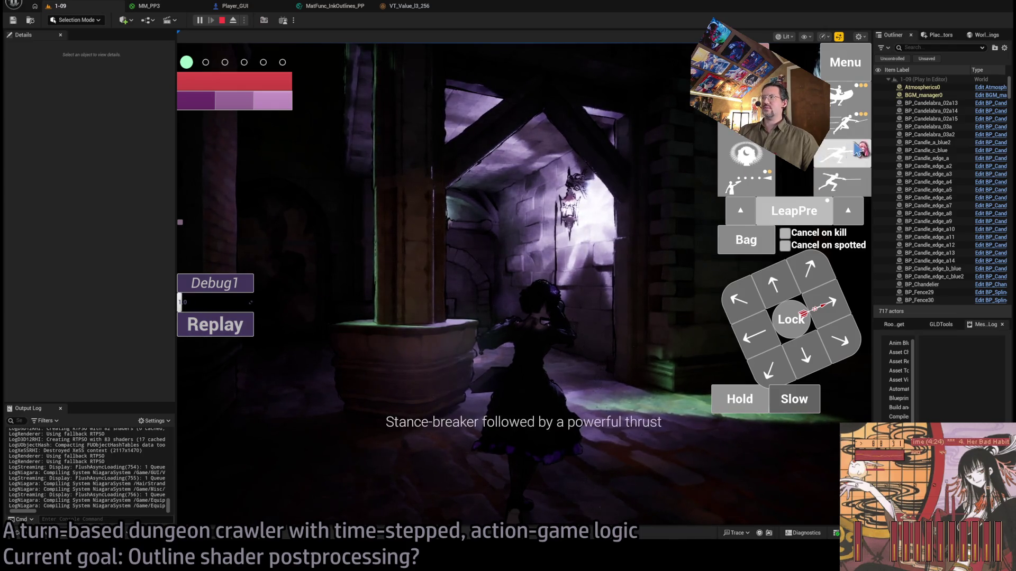
click(746, 239)
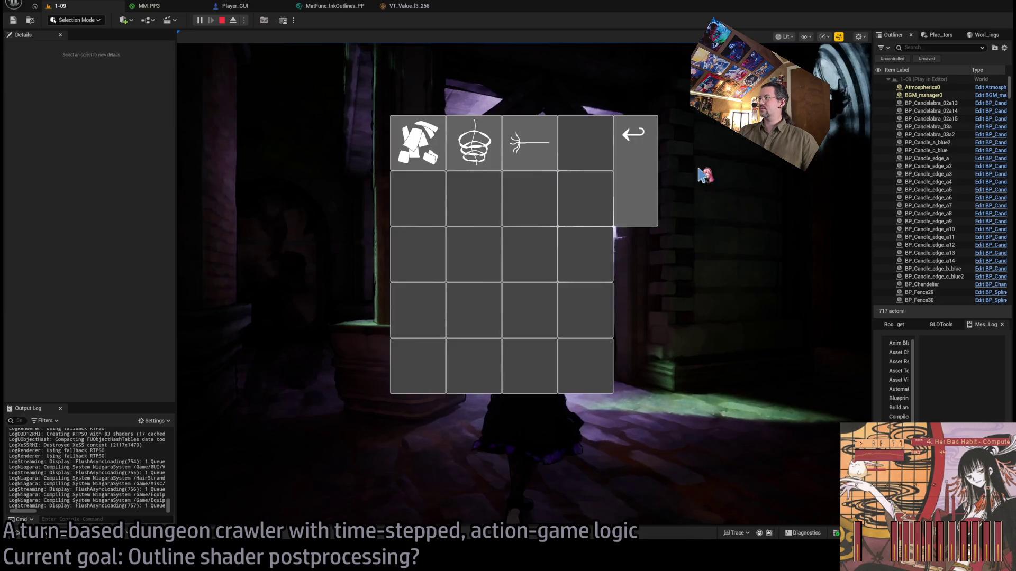
Queue the fabric item, play out two turns, swing the camera toward the wall, then stop play
click(428, 151)
click(846, 97)
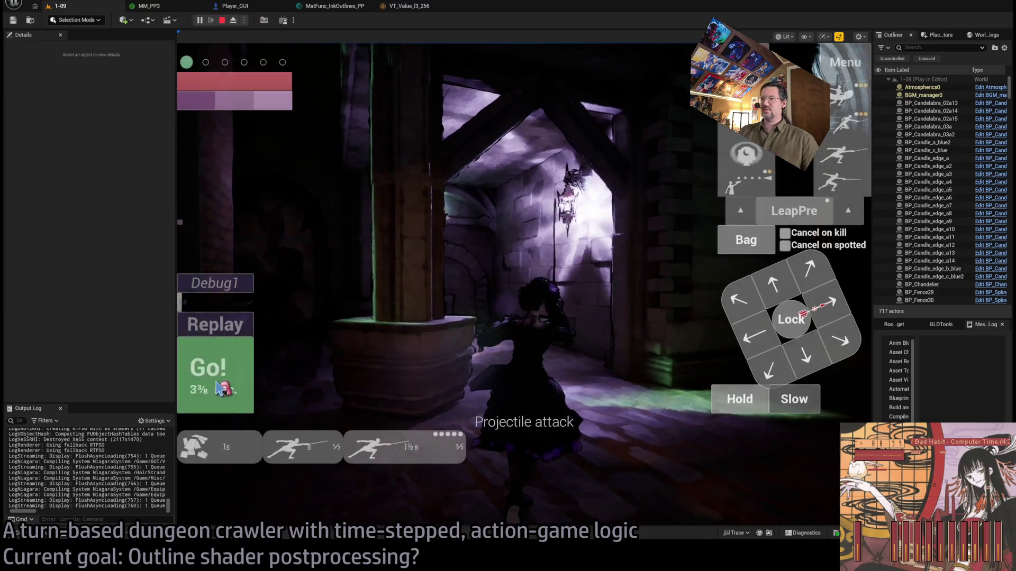
click(253, 369)
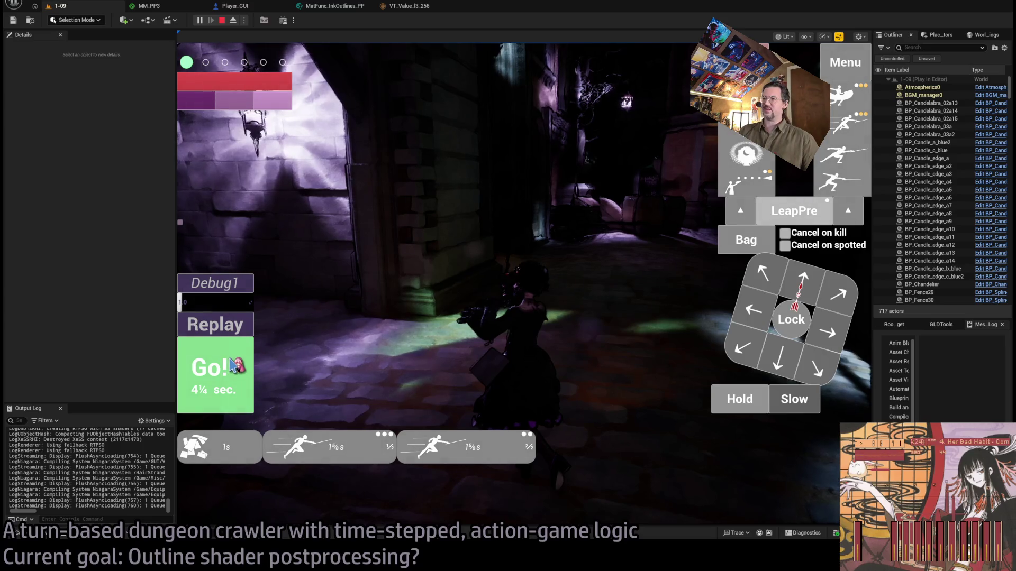
click(233, 366)
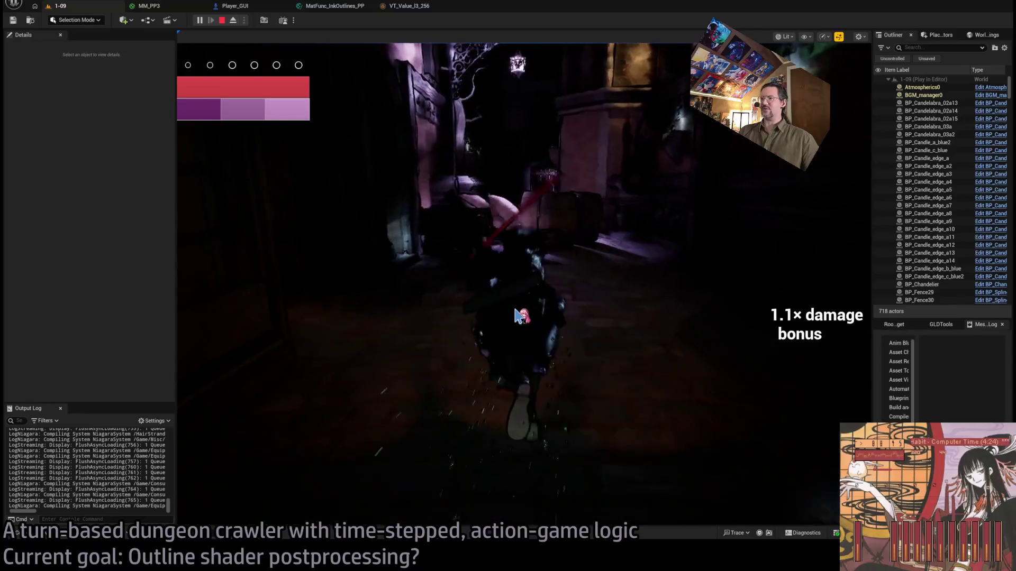
drag(635, 317, 433, 322)
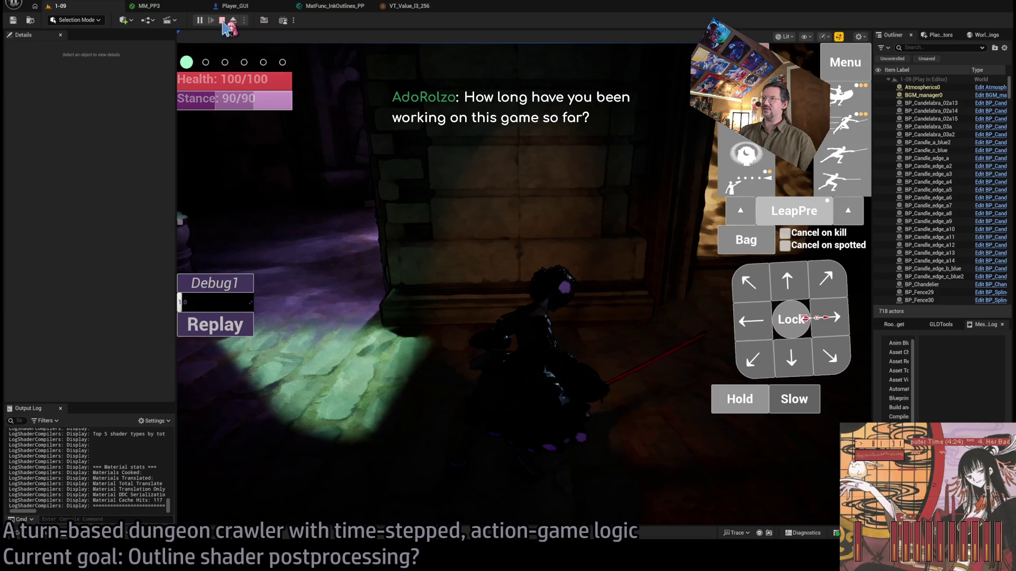
click(222, 21)
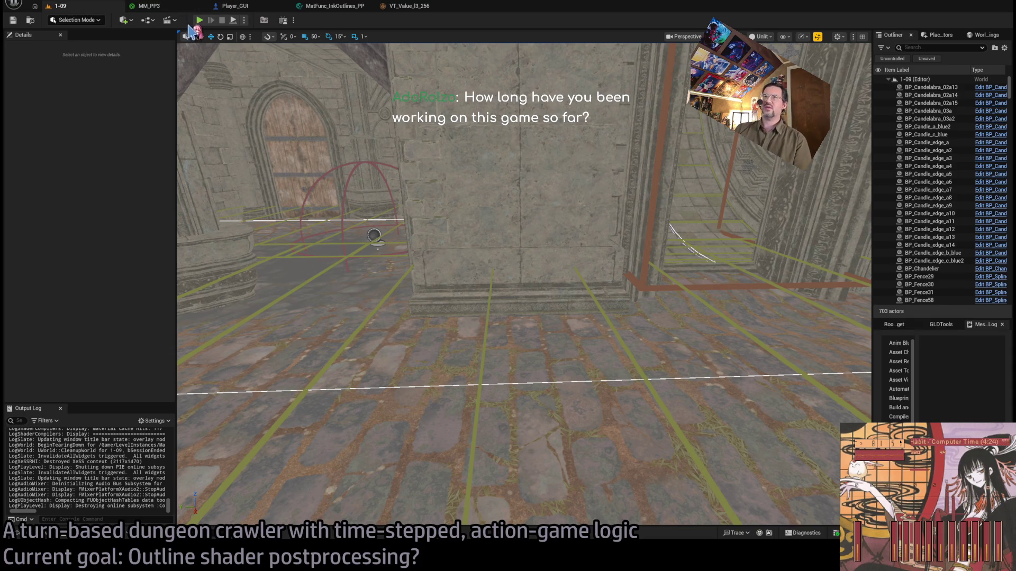
Restart play and send the character forward down the corridor
click(200, 21)
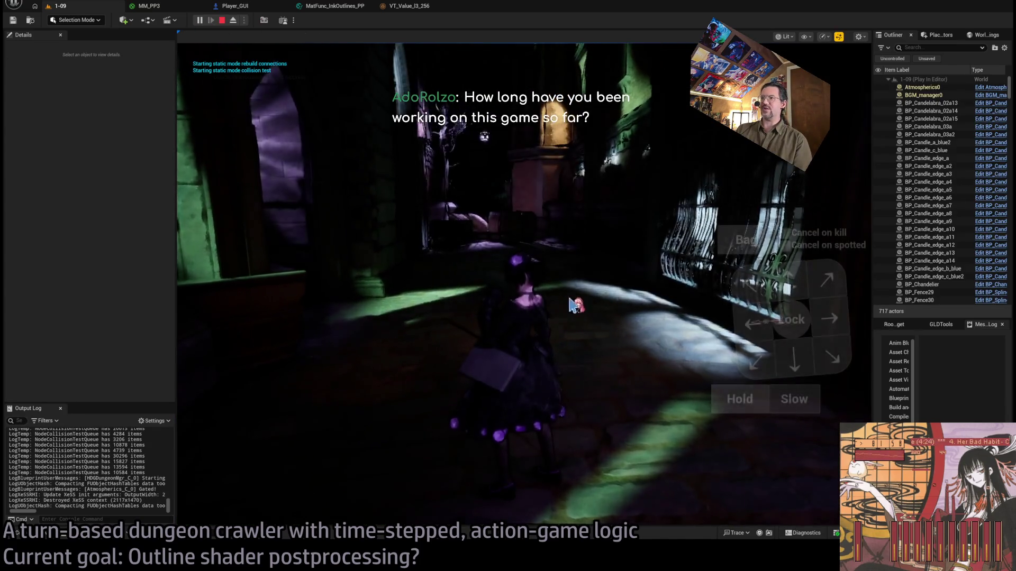
click(783, 290)
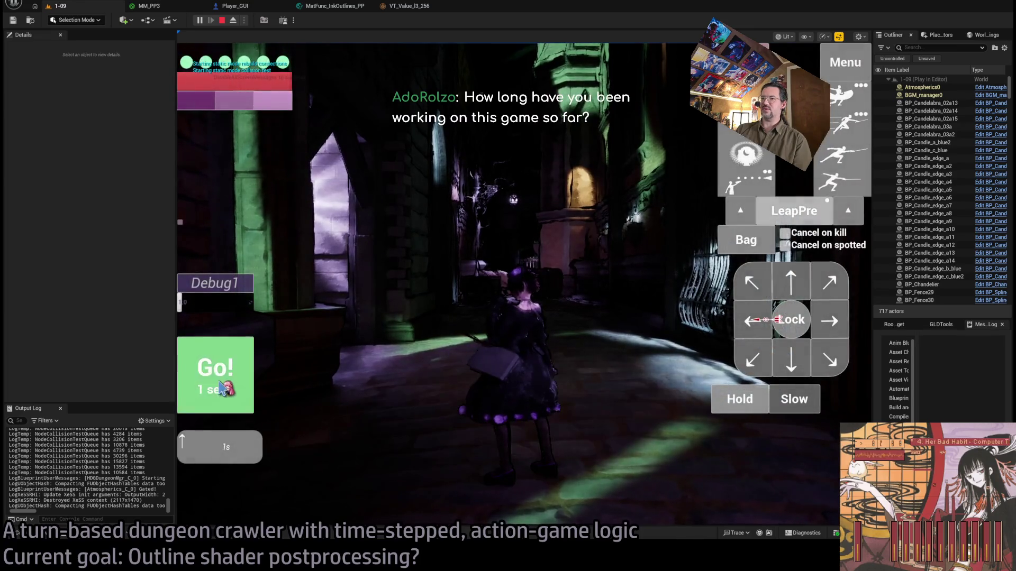
click(227, 390)
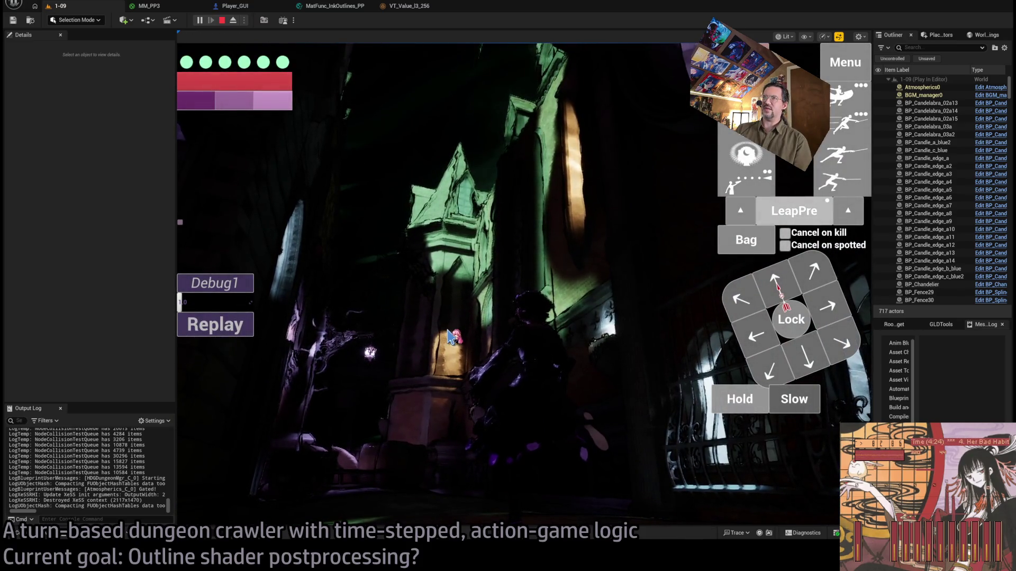
Turn the camera toward the tower, free the mouse with Shift+F1, and stop play
click(584, 297)
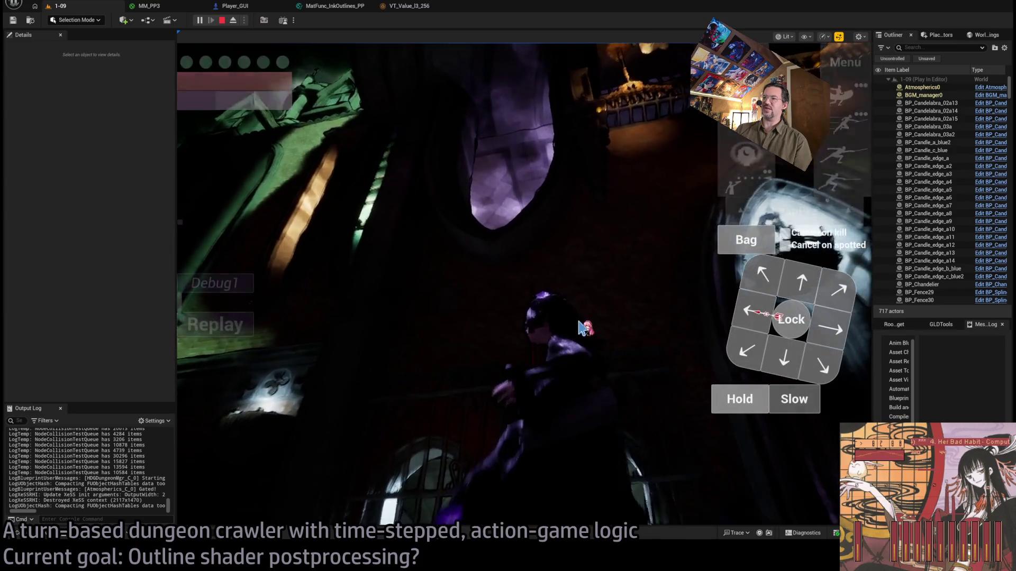
click(483, 320)
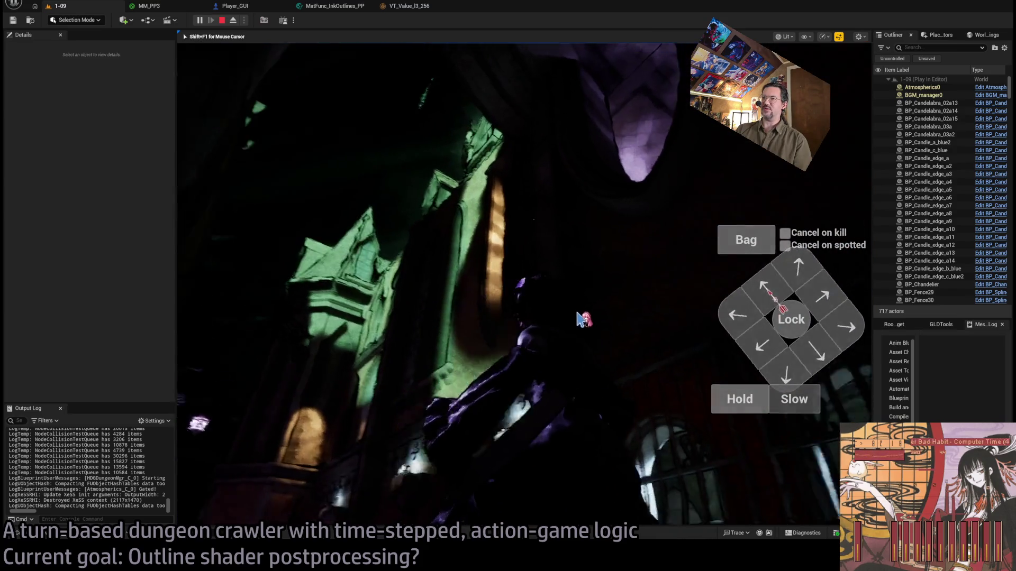
key(shift+F1)
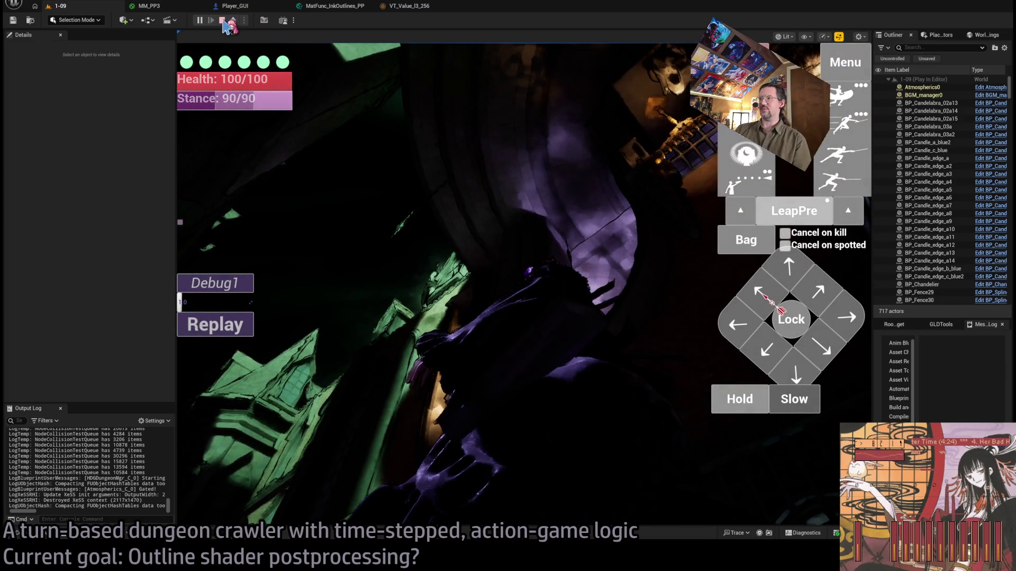
click(222, 20)
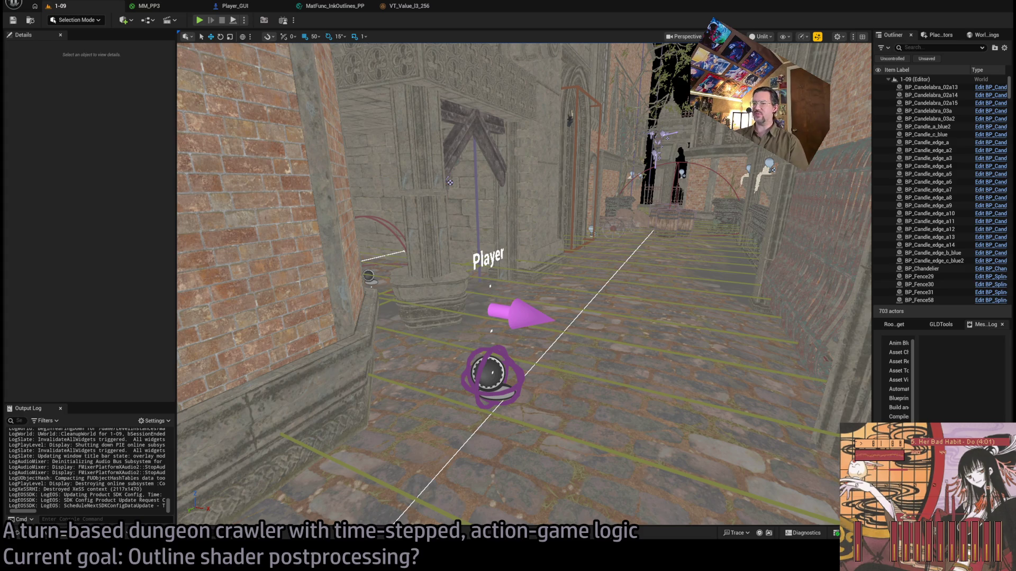
Switch to Chrome, load the Kickstarter website in a new tab, and scroll down the page
key(alt+Tab)
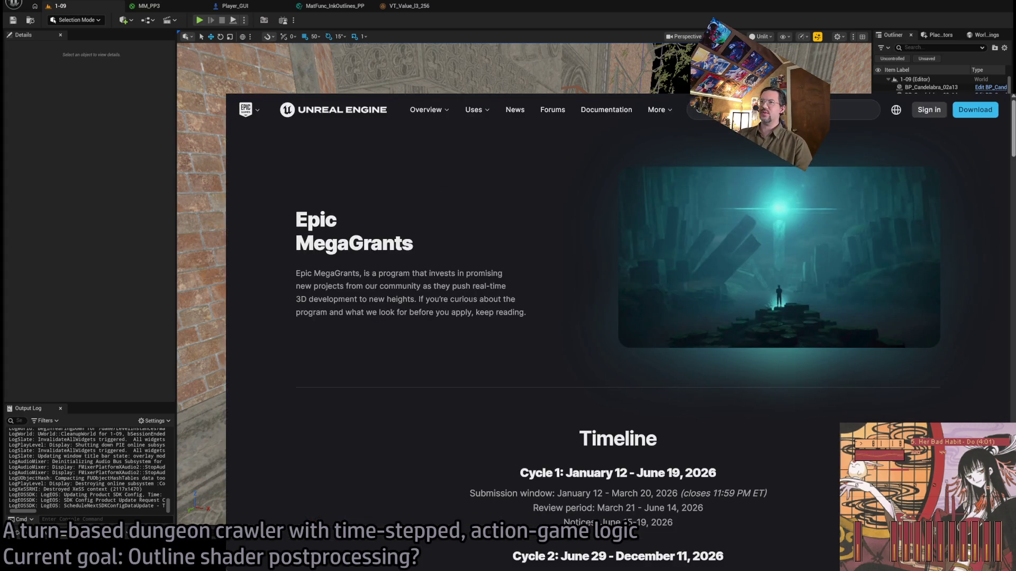
key(ctrl+t)
text(kickstarter)
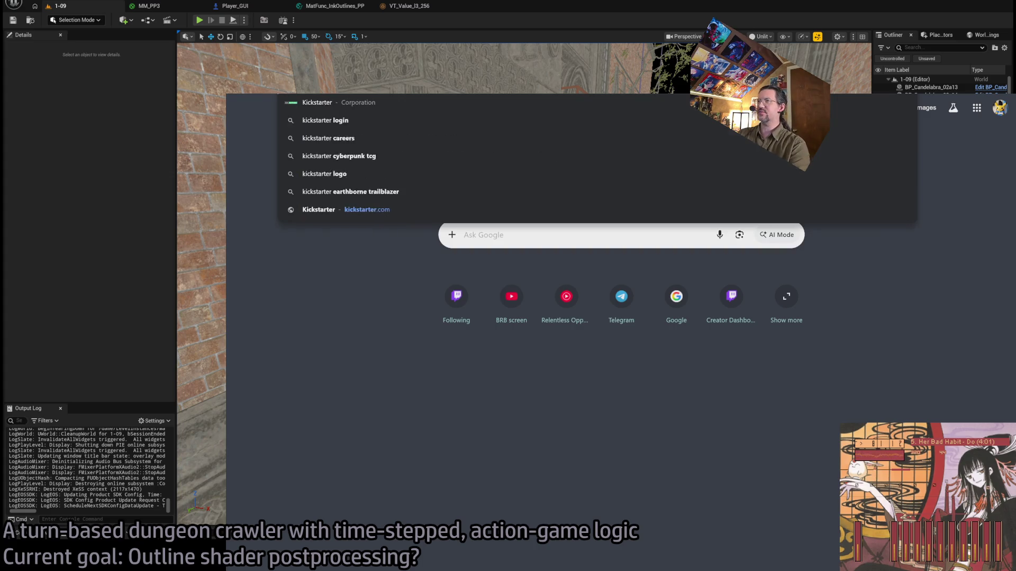
key(Return)
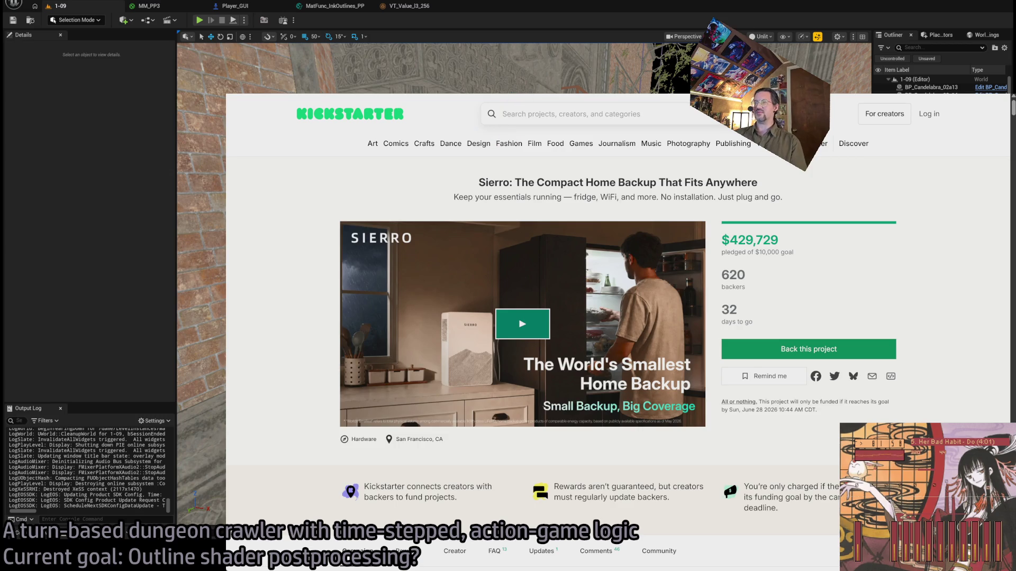
scroll(306, 67, down, 3)
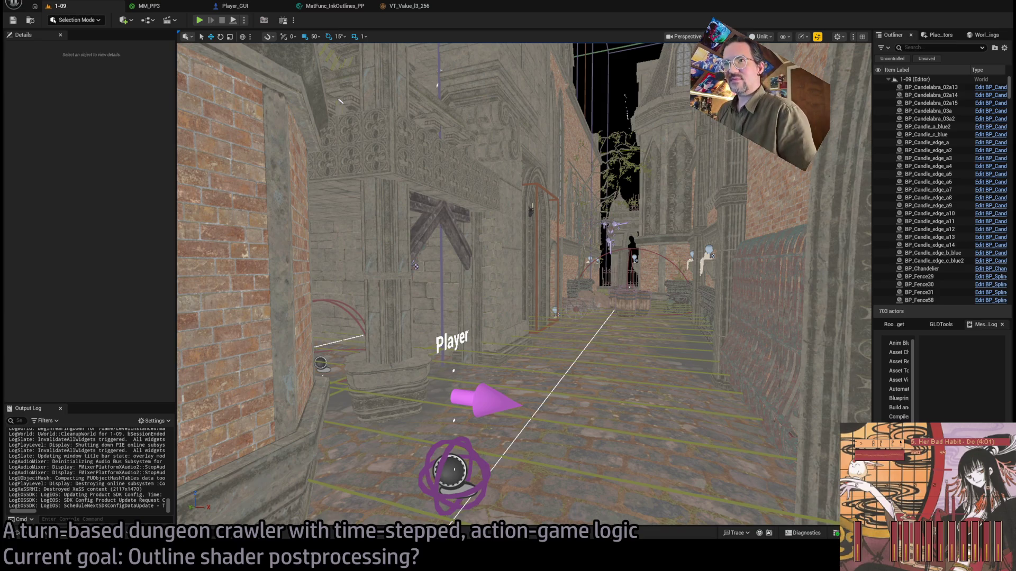
Bring Chrome forward, load the Kickstarter home page in a new tab, and filter to Games projects
key(alt+Tab)
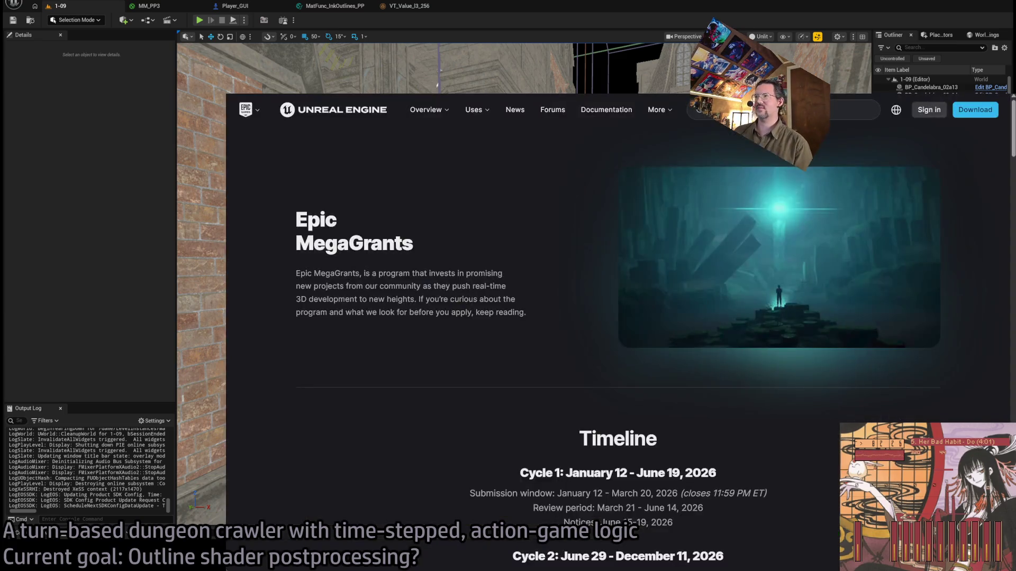
key(ctrl+Tab)
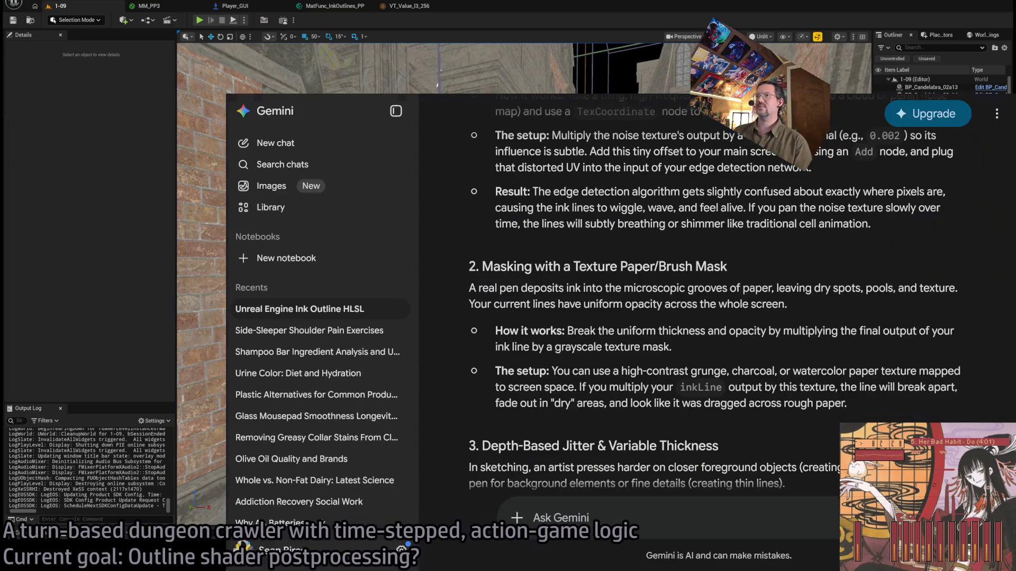
key(ctrl+t)
text(kickstarter)
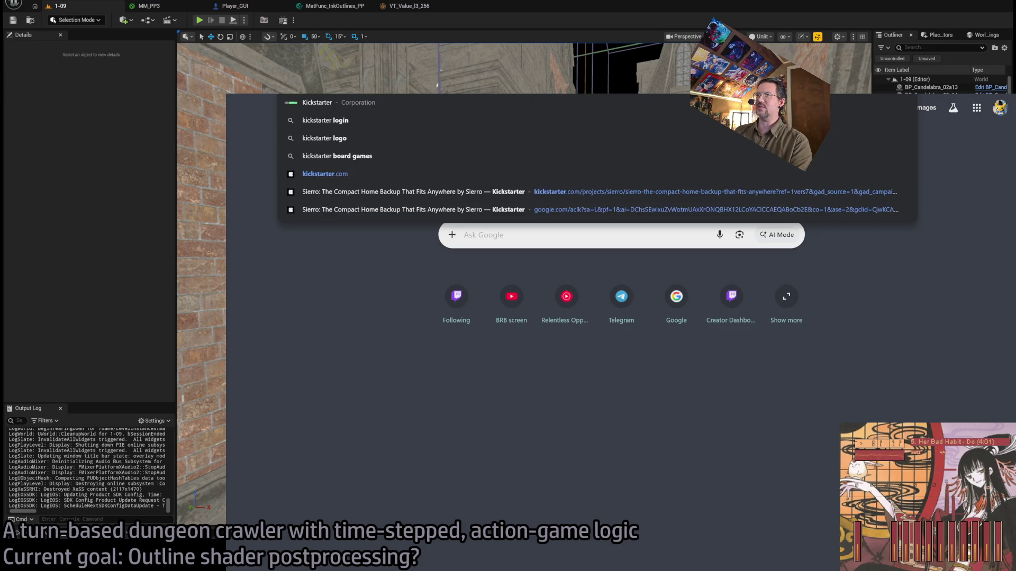
key(Escape)
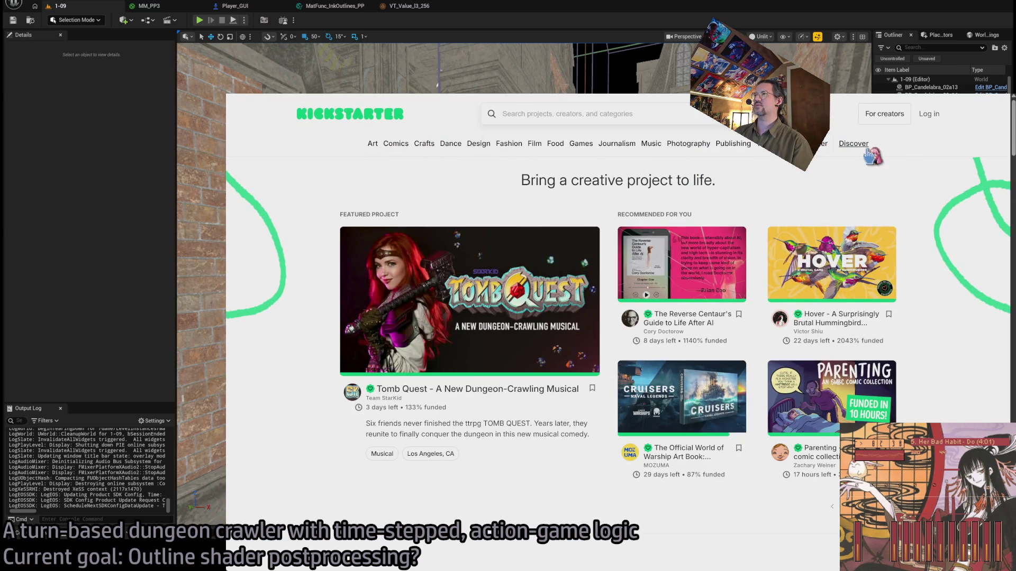
click(586, 154)
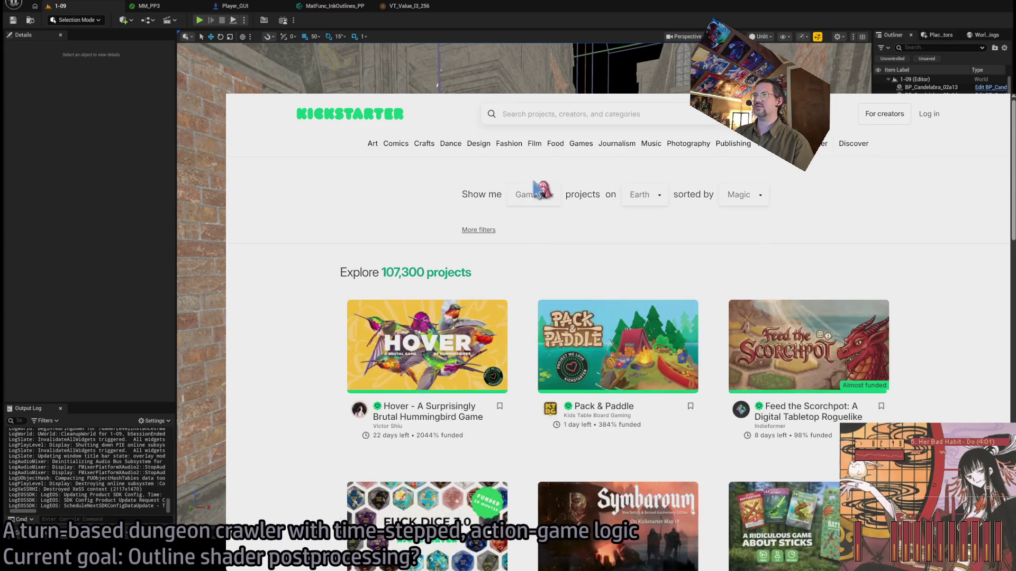
Scroll through the Games project grid, clearing an accidental text selection
scroll(301, 234, down, 1)
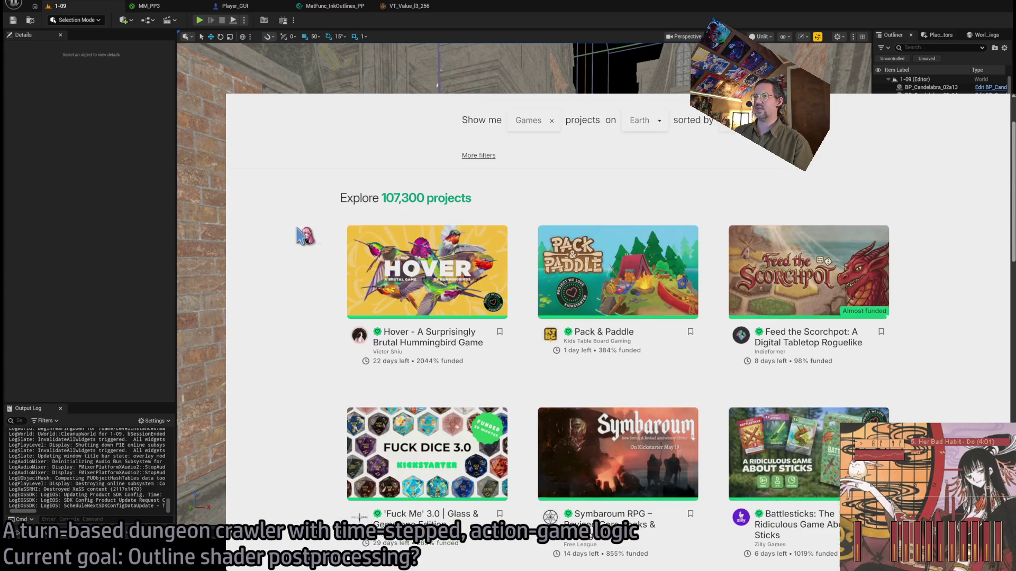
scroll(290, 222, down, 1)
scroll(290, 222, up, 1)
scroll(290, 222, down, 1)
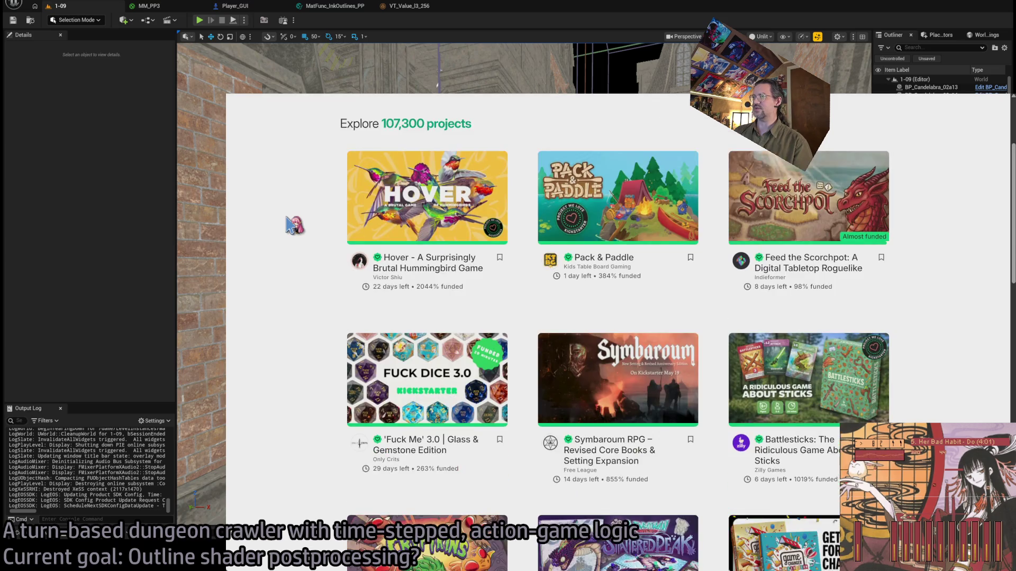
scroll(331, 286, up, 1)
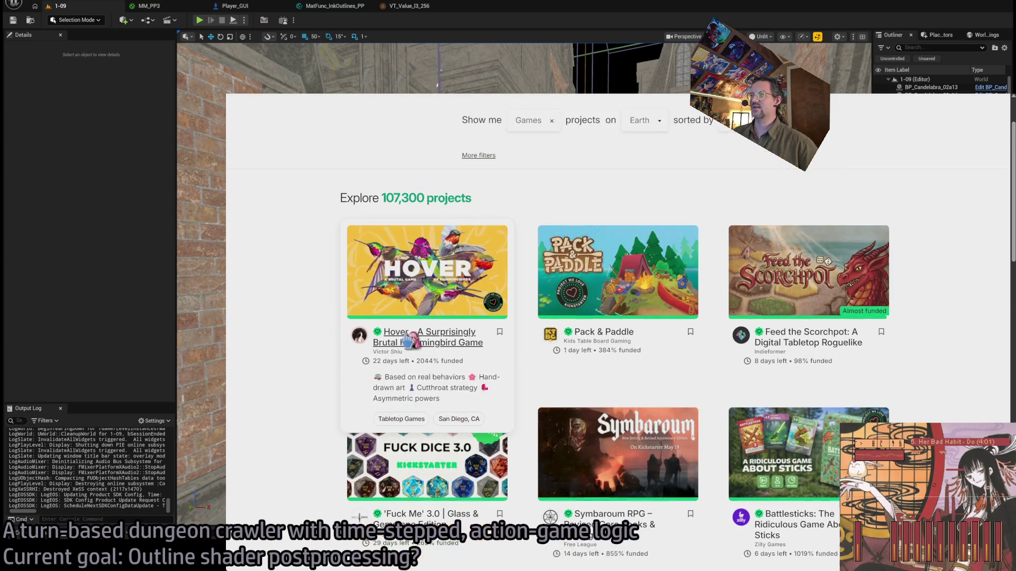
scroll(275, 349, down, 2)
drag(300, 244, 465, 394)
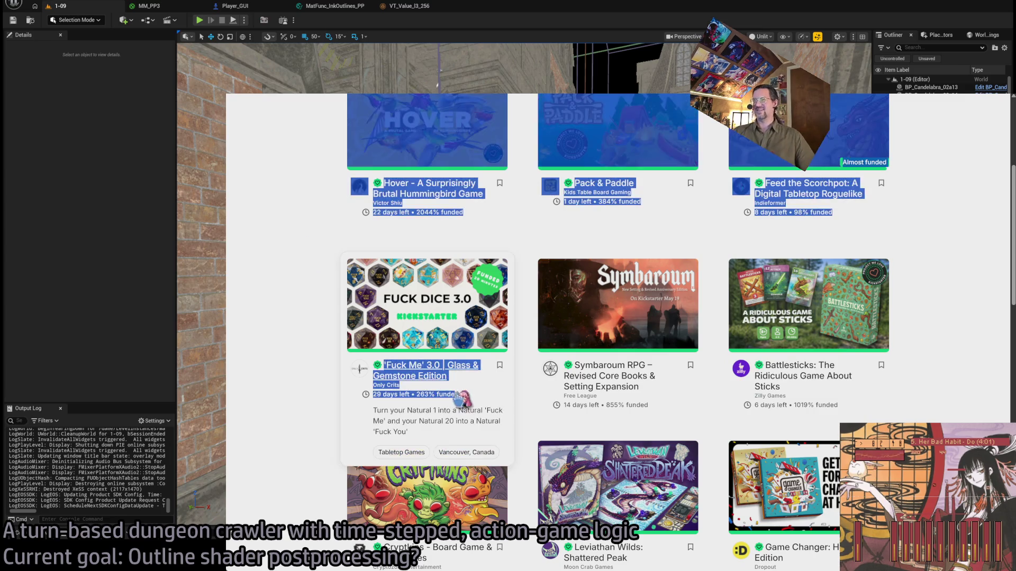
click(288, 286)
scroll(328, 236, up, 1)
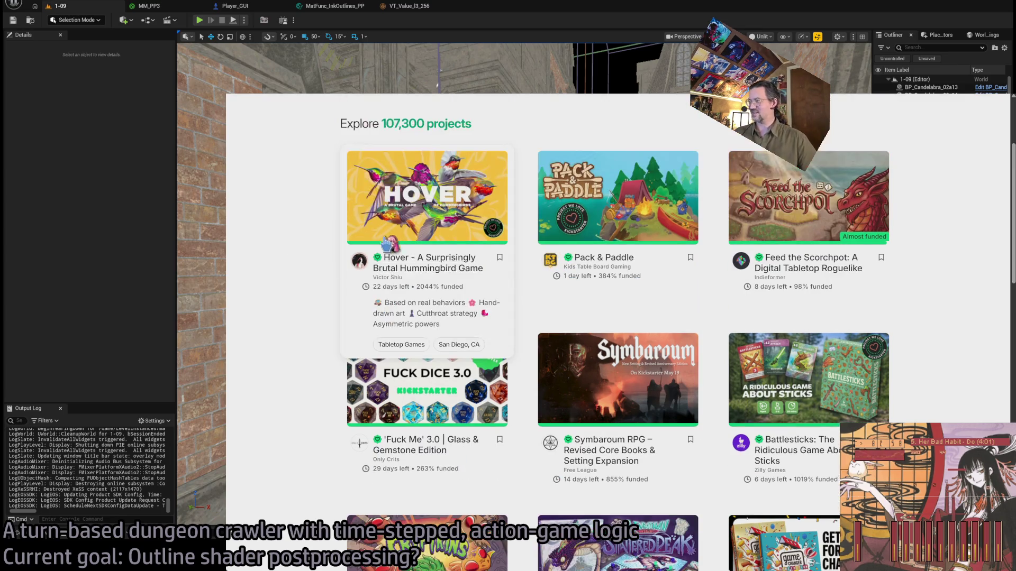
Open the Hover campaign, play its video skipping to about 1:00, then return to the grid
mouse_move(426, 259)
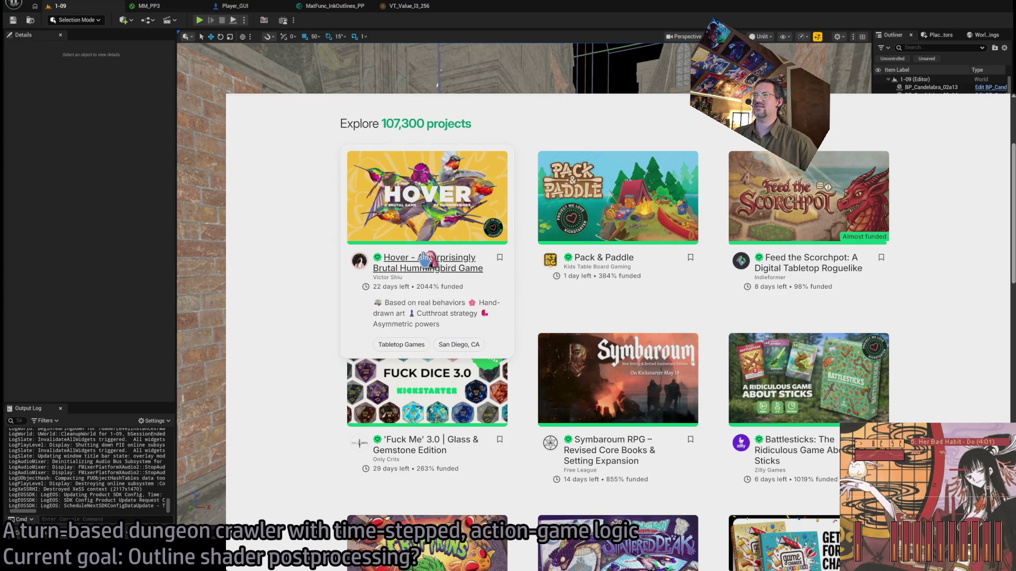
click(422, 206)
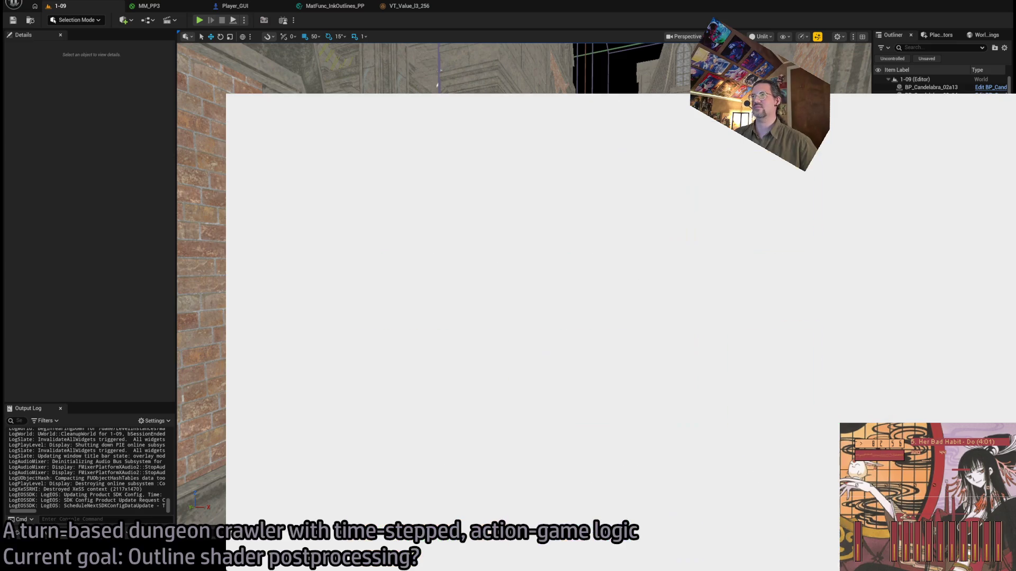
click(429, 413)
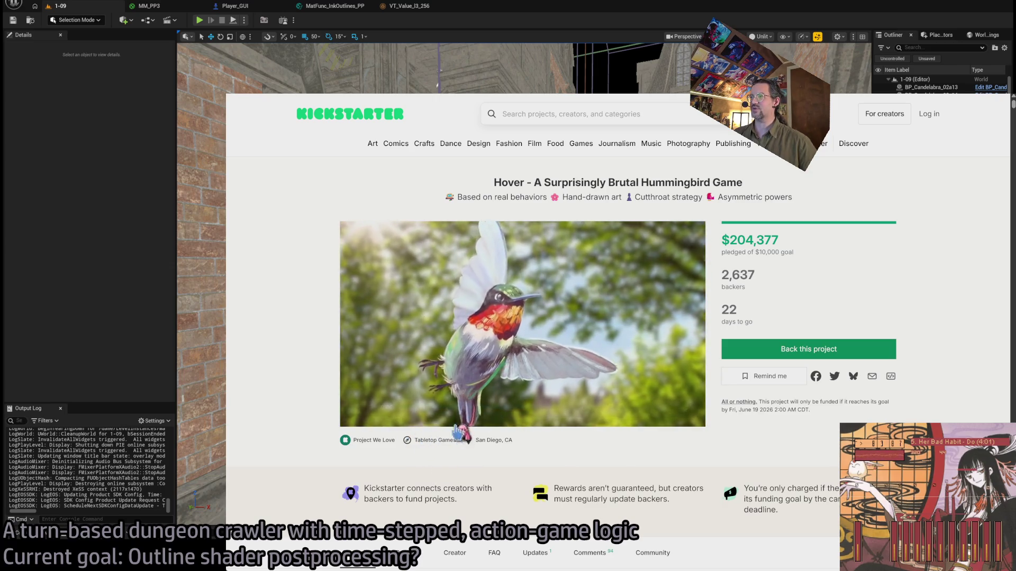
click(462, 407)
click(498, 406)
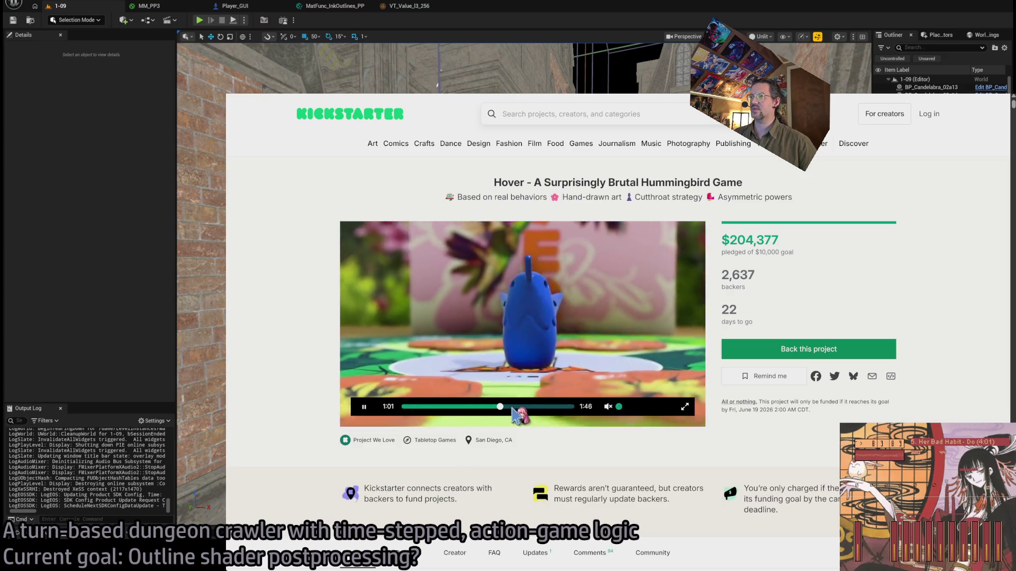
key(alt+Left)
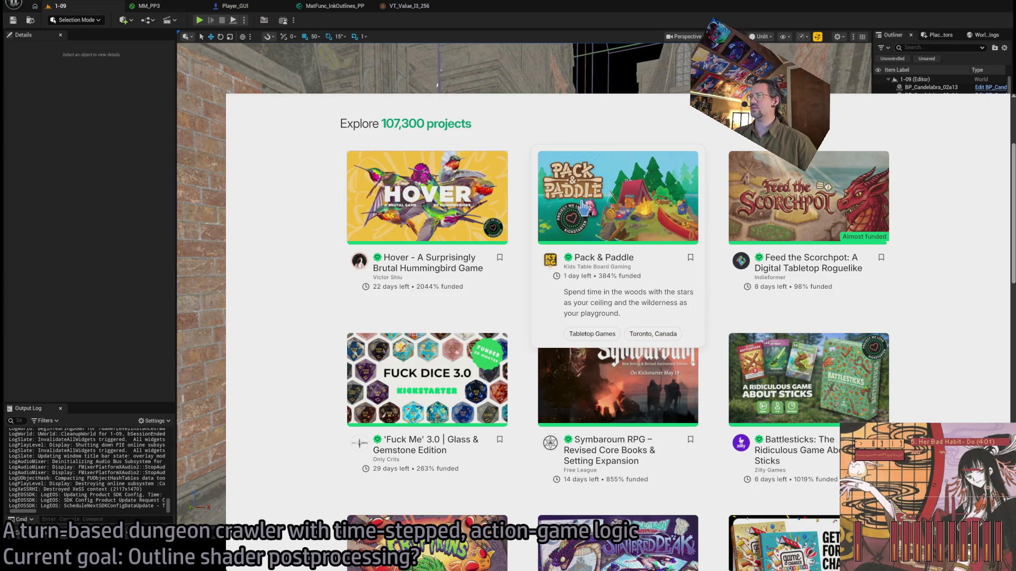
Scroll further down the grid and open the Pack & Paddle campaign page
mouse_move(783, 214)
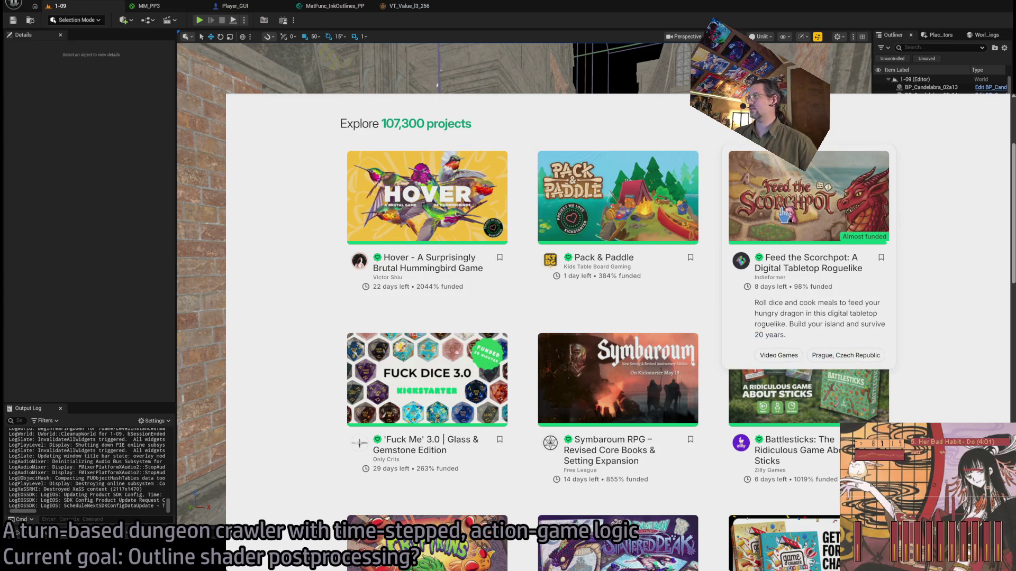
mouse_move(661, 370)
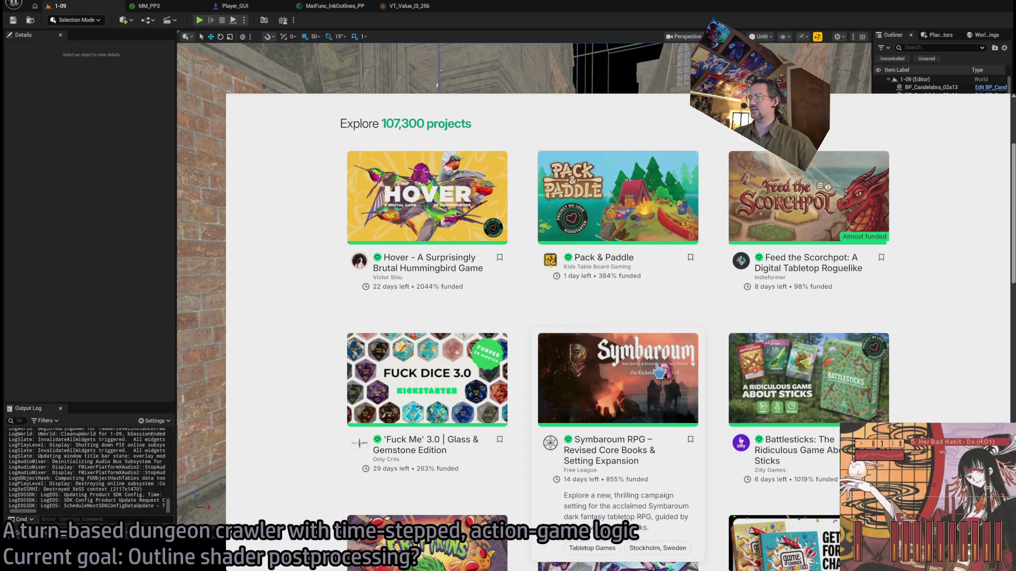
scroll(688, 349, down, 4)
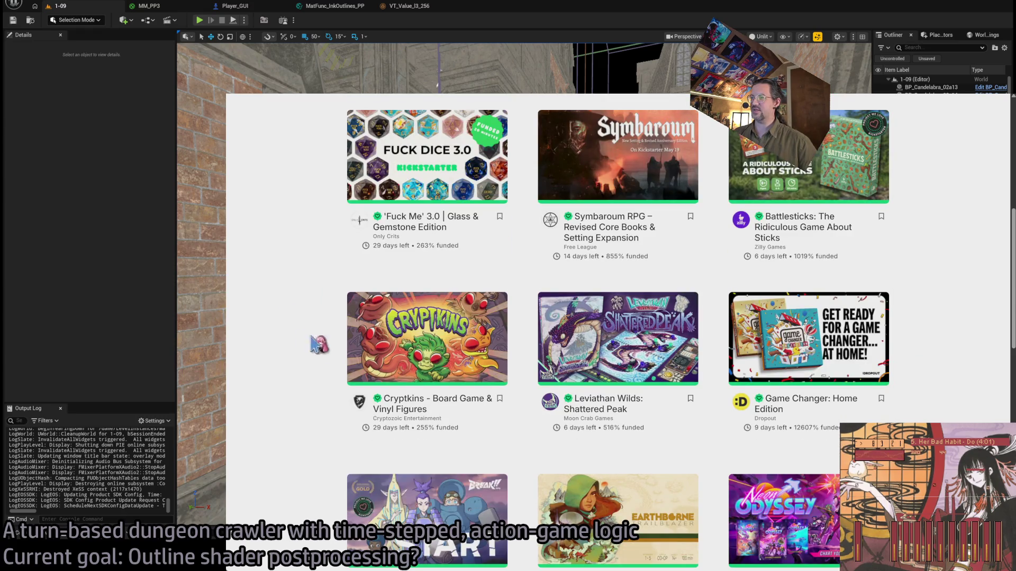
mouse_move(615, 349)
scroll(616, 349, down, 4)
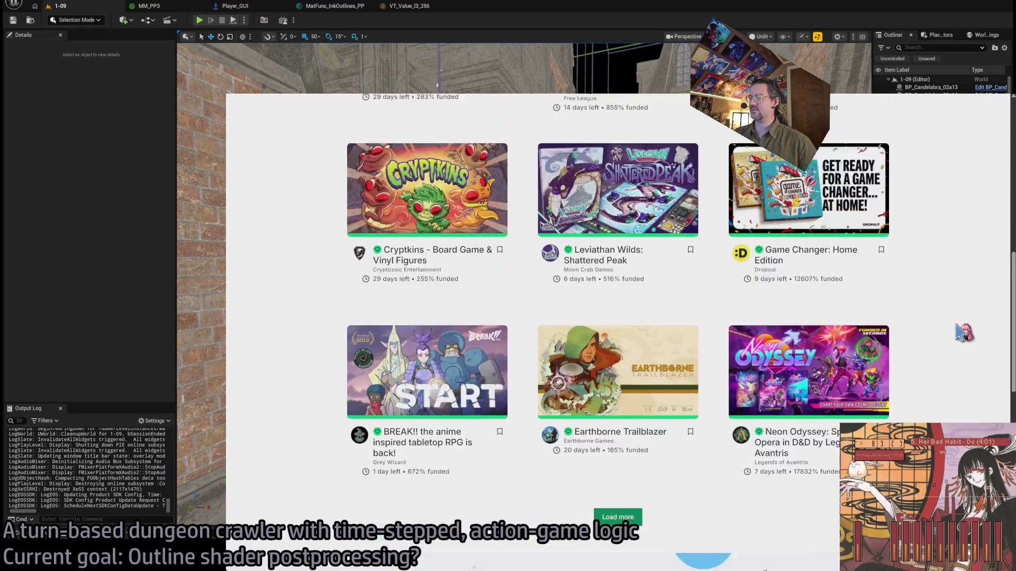
mouse_move(473, 301)
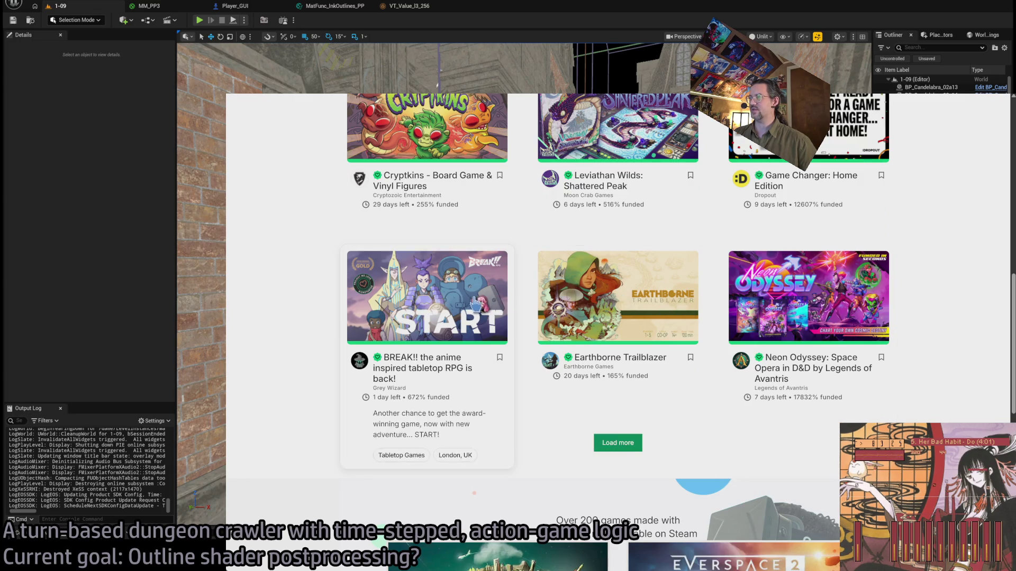
mouse_move(638, 302)
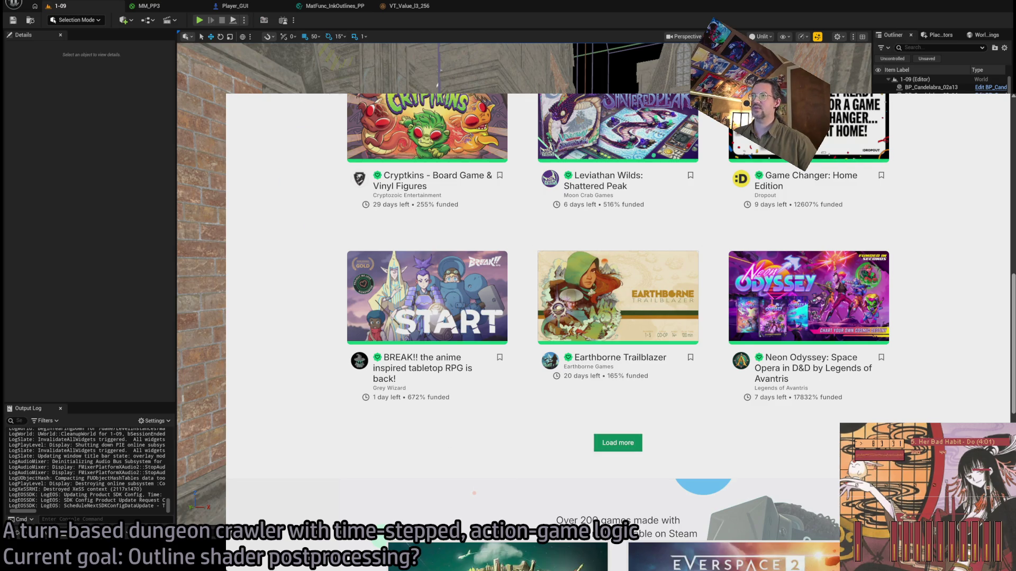
key(alt+Left)
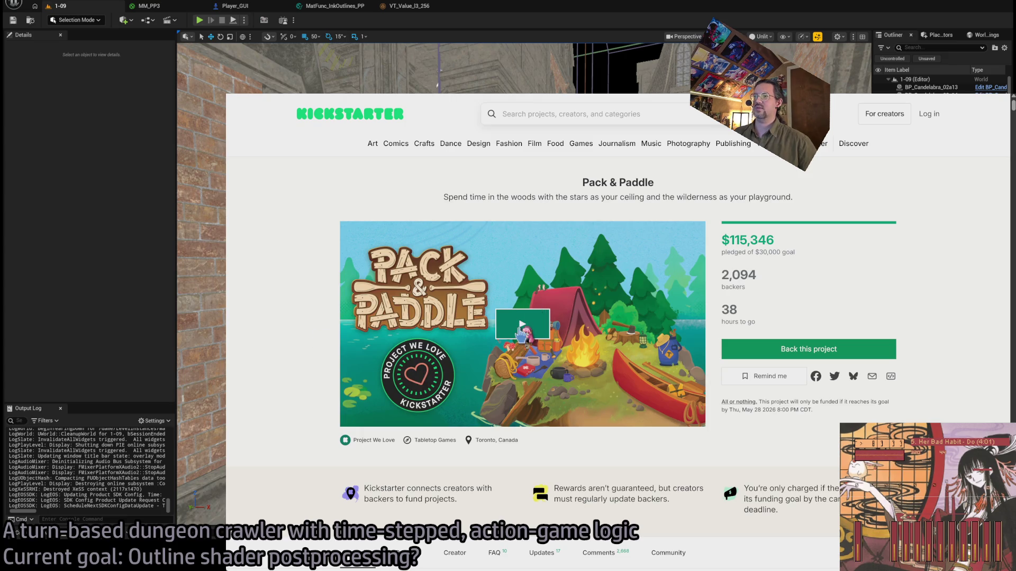
Play the Pack & Paddle video, zoom the page in twice, and skip to the board-game footage
click(521, 329)
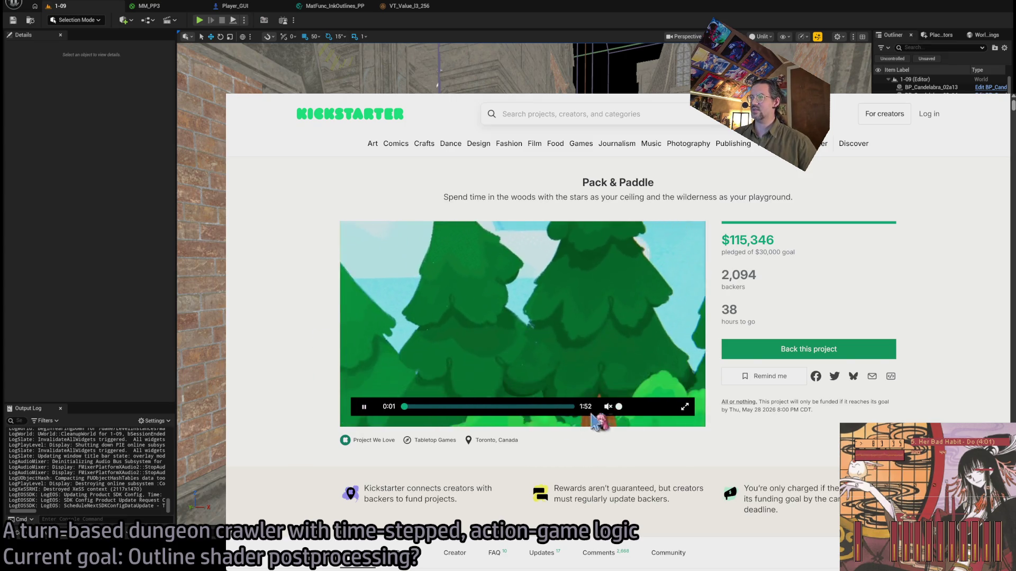
key(ctrl+plus)
key(ctrl+plus)
key(ctrl+plus)
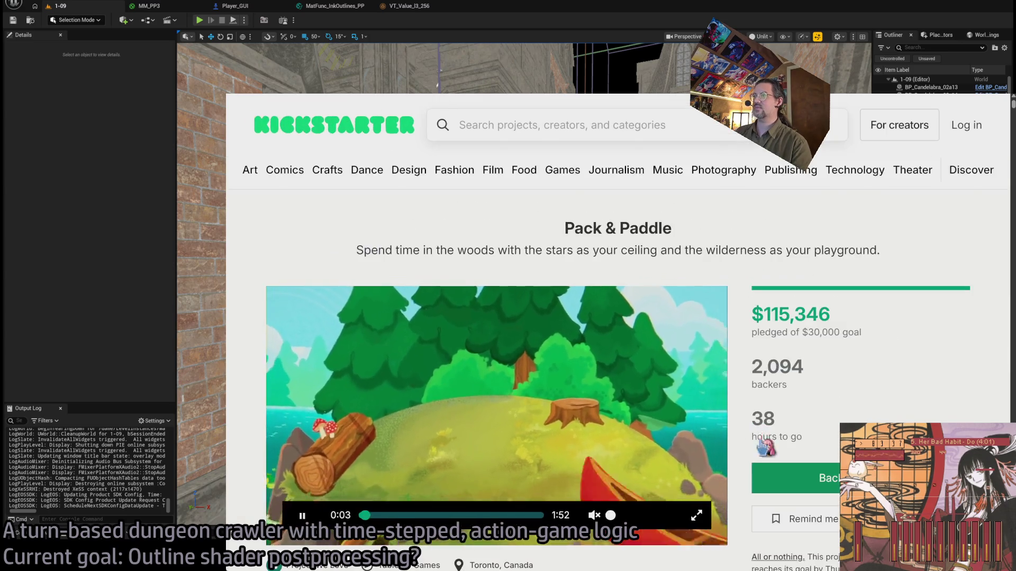
key(ctrl+plus)
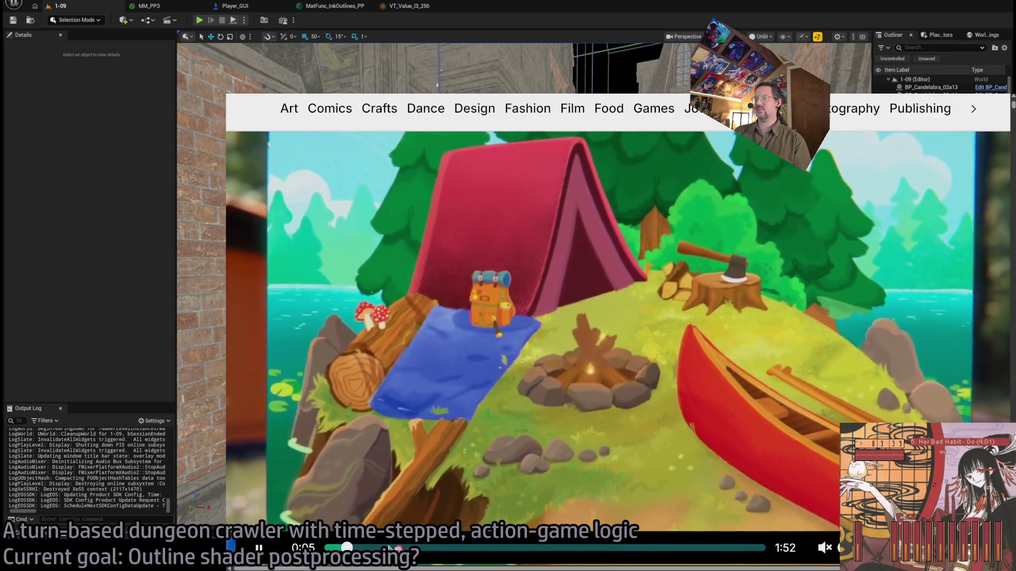
click(388, 548)
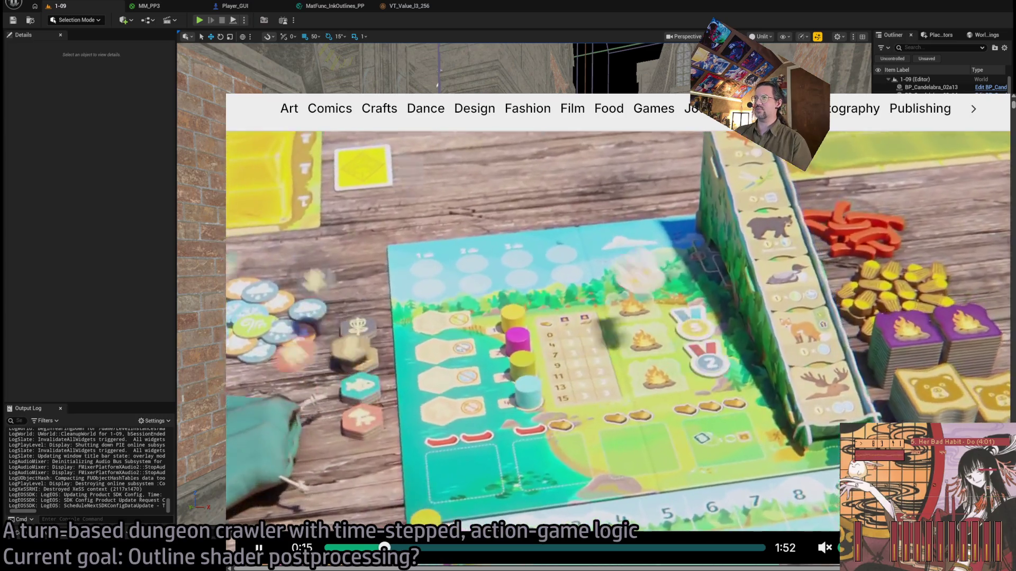
Play the Earthborne Trailblazer trailer and skip ahead to its board scene
scroll(603, 285, down, 2)
click(603, 287)
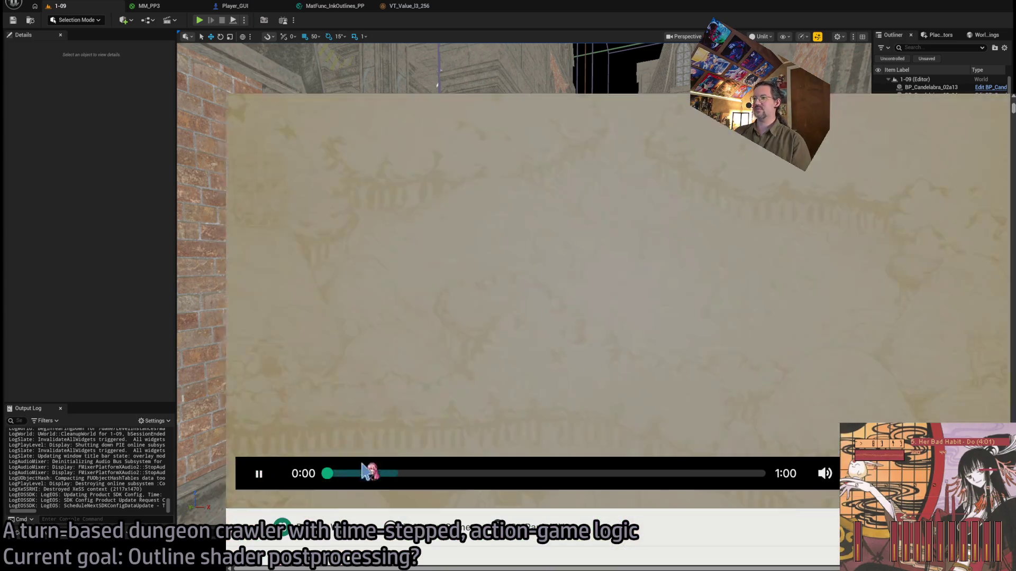
scroll(365, 471, up, 1)
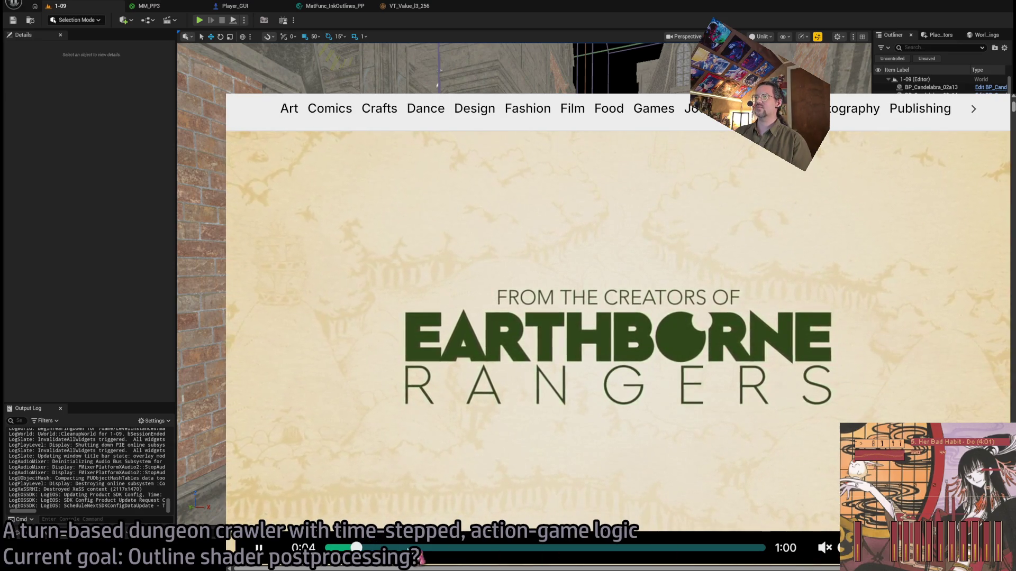
click(422, 553)
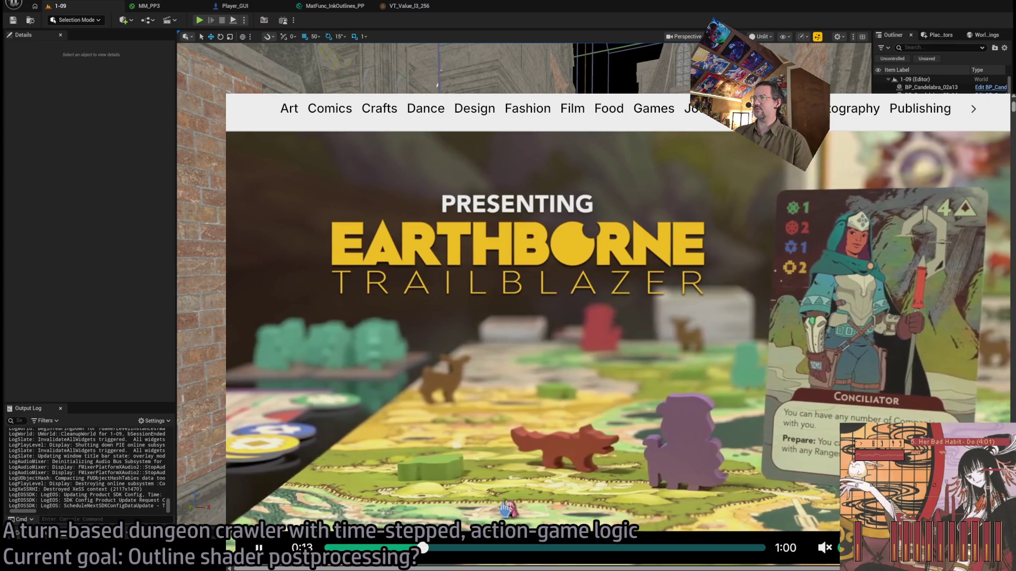
Scroll the category bar through to Theater and back, then focus the project search field
scroll(466, 308, up, 1)
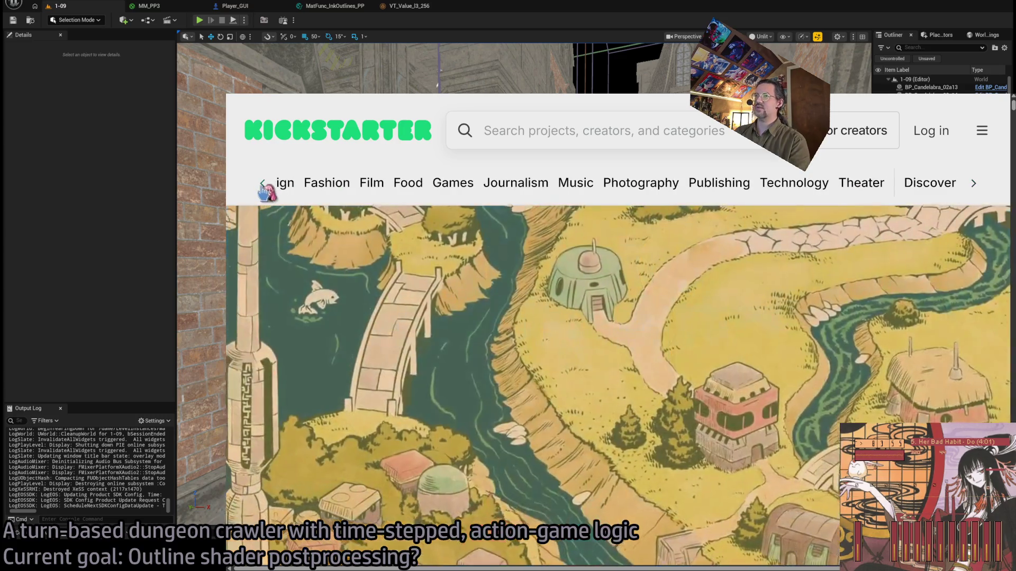
click(263, 185)
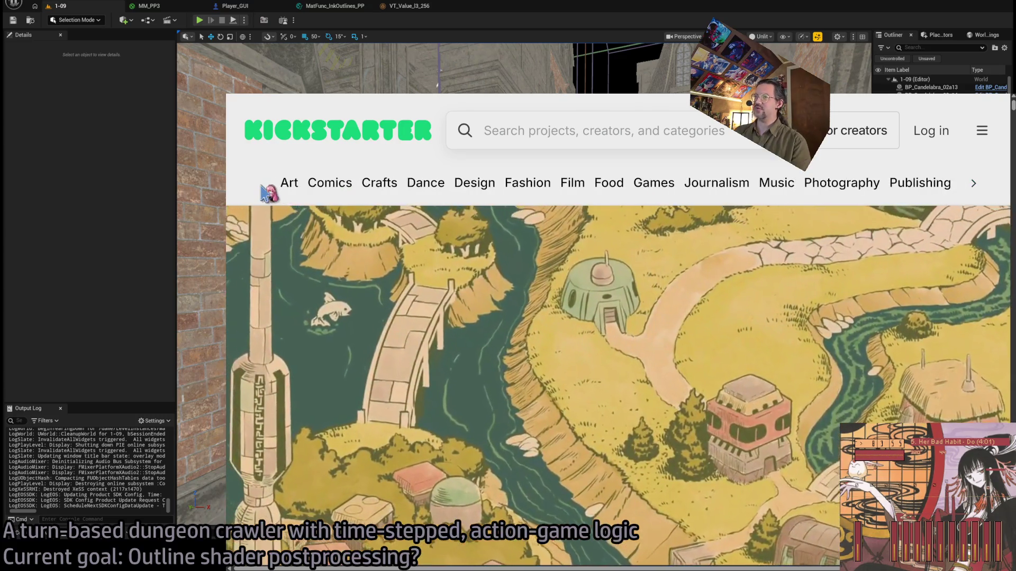
click(972, 188)
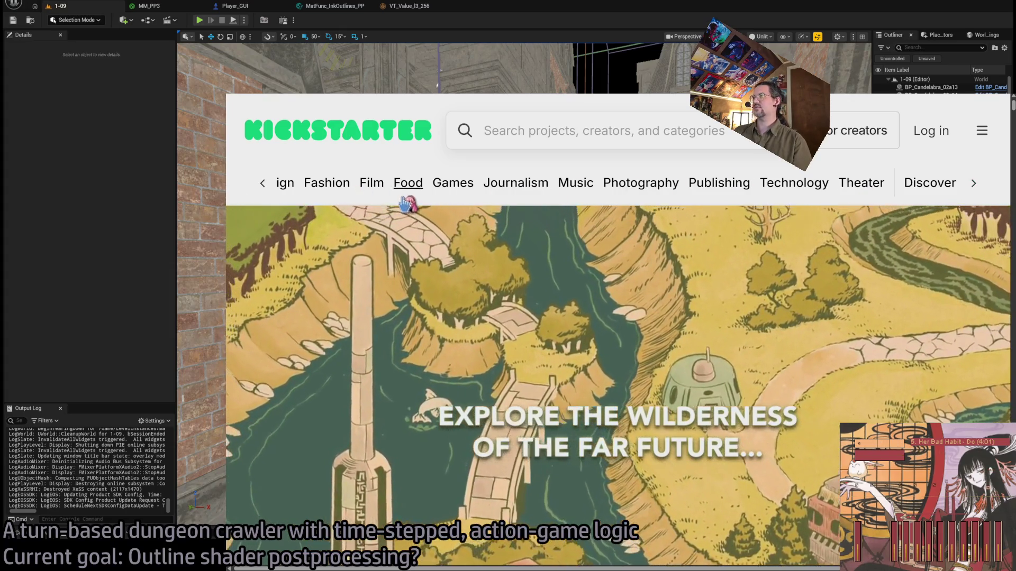
click(262, 187)
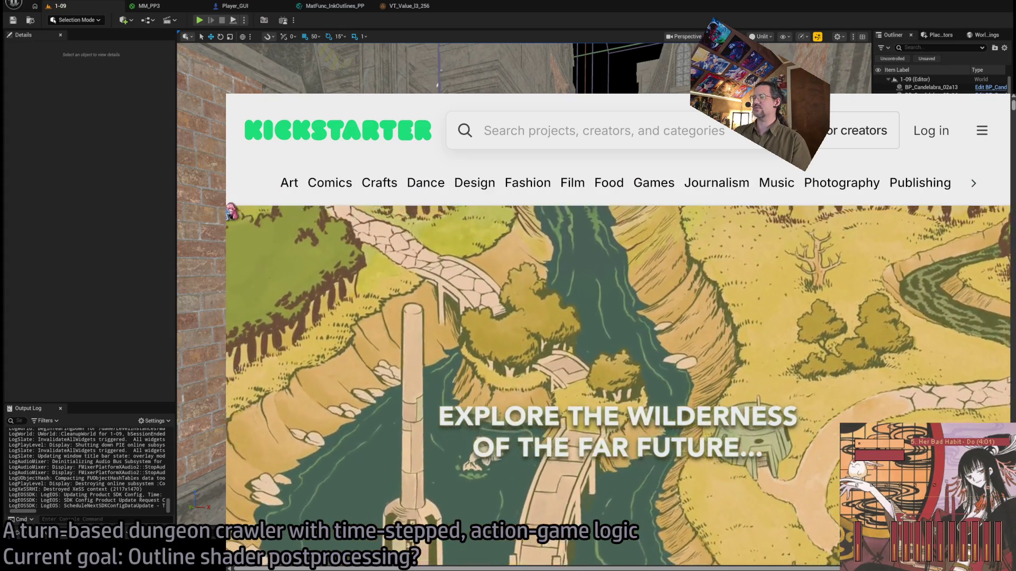
click(573, 123)
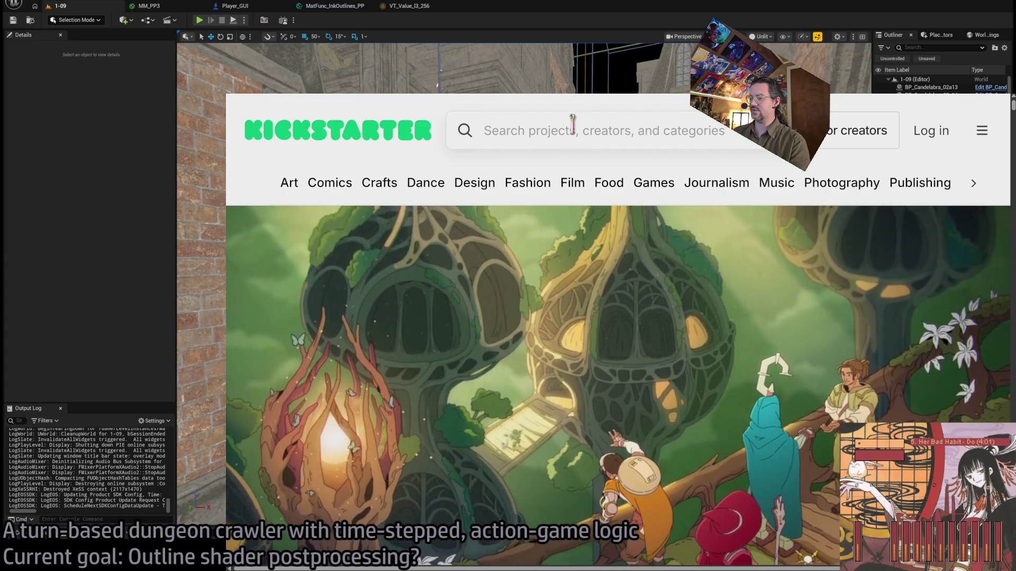
Load another row of game projects and scroll down to the SKULD card
scroll(573, 122, down, 3)
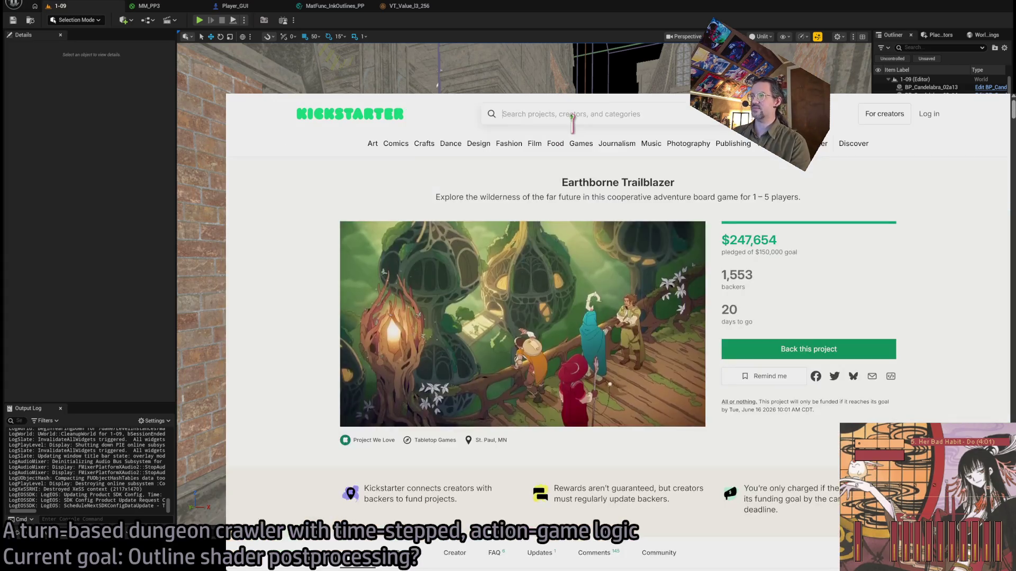
scroll(346, 244, down, 10)
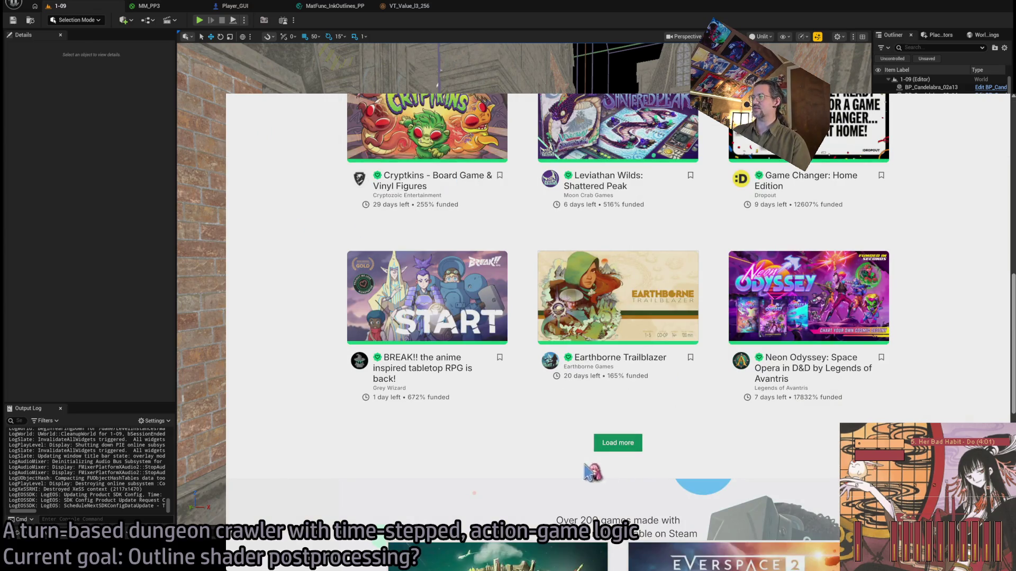
scroll(658, 410, down, 4)
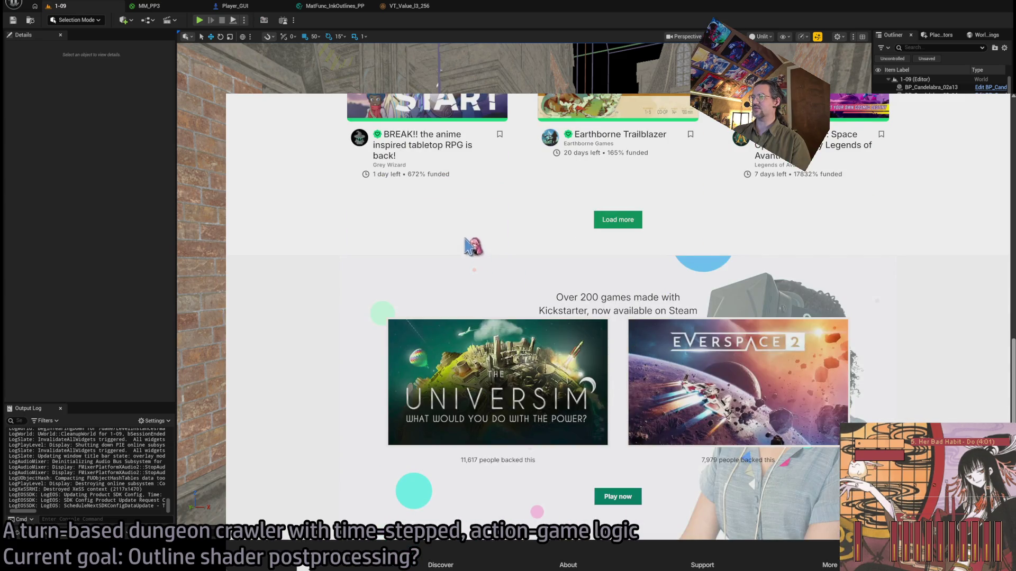
scroll(465, 243, down, 3)
scroll(533, 296, up, 4)
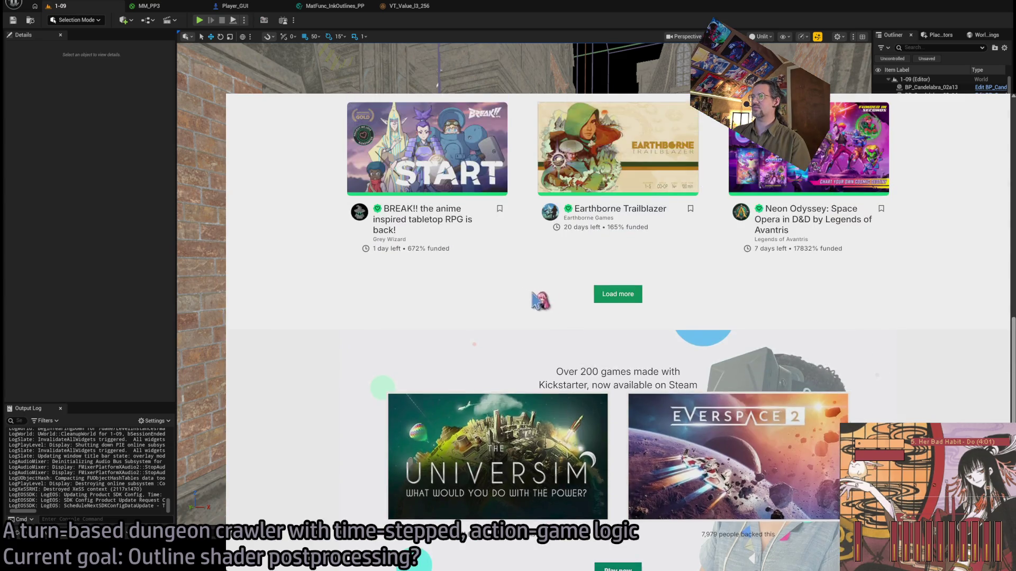
scroll(533, 295, up, 1)
click(616, 364)
scroll(304, 305, down, 1)
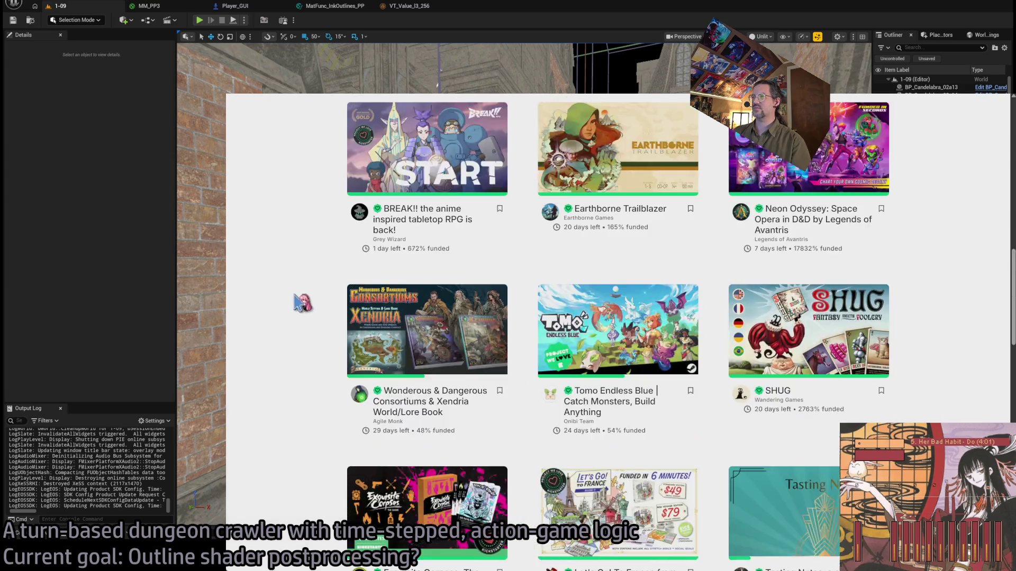
scroll(296, 299, down, 7)
scroll(297, 299, down, 3)
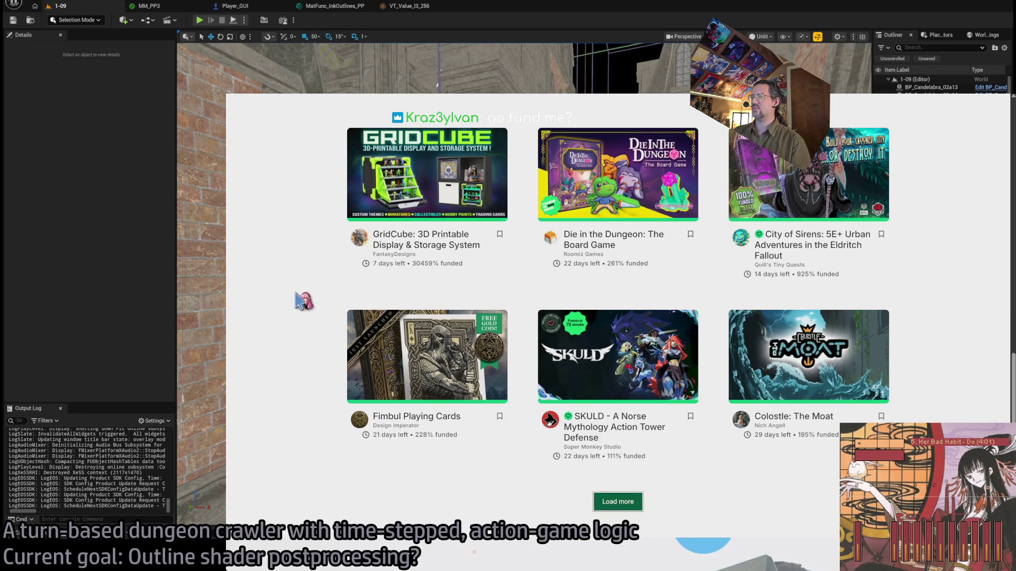
mouse_move(678, 361)
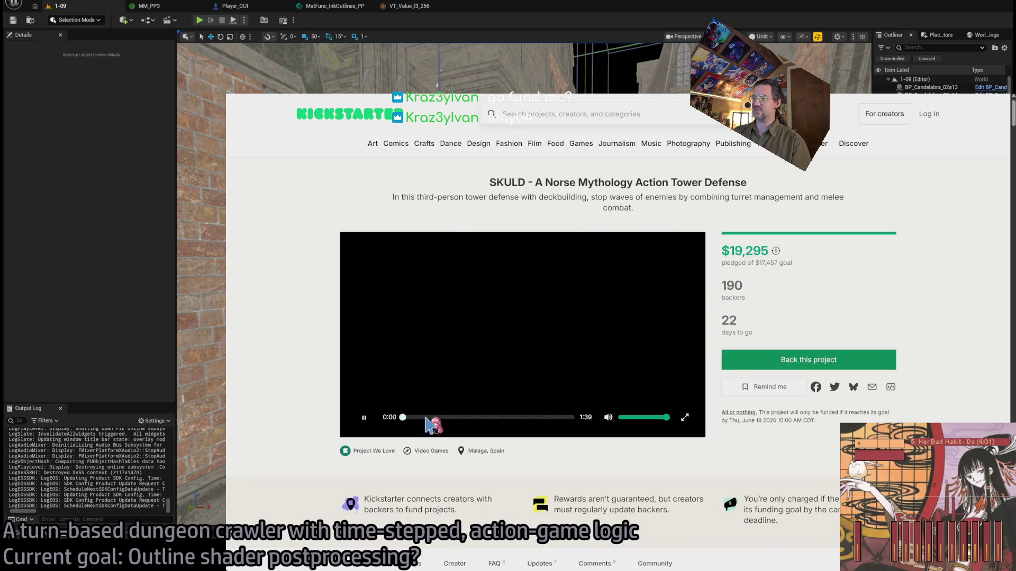
Play the SKULD trailer, zoom the page in once, and scroll down past the video
click(425, 418)
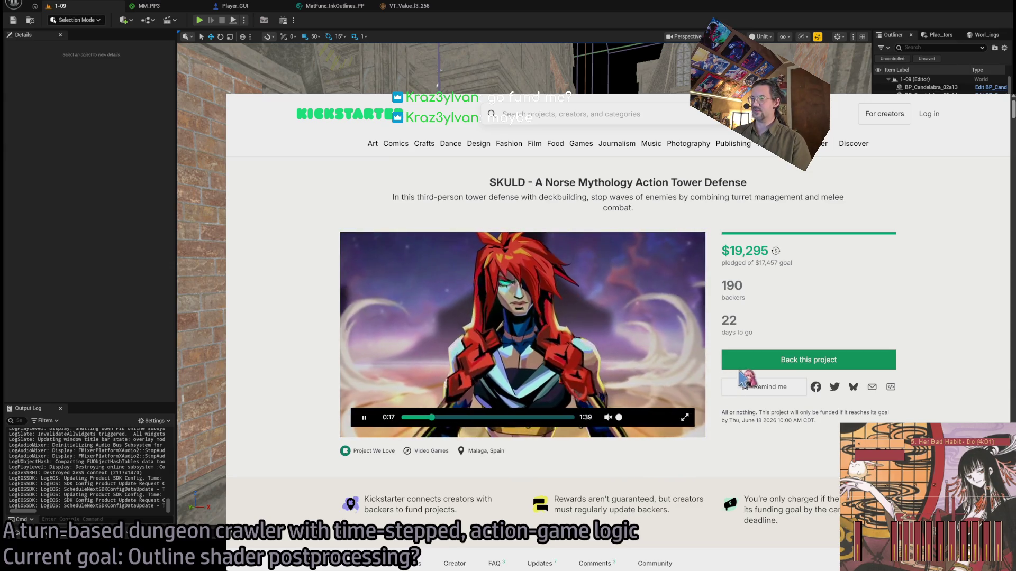
key(ctrl+plus)
key(ctrl+plus)
key(ctrl+plus)
scroll(845, 355, down, 3)
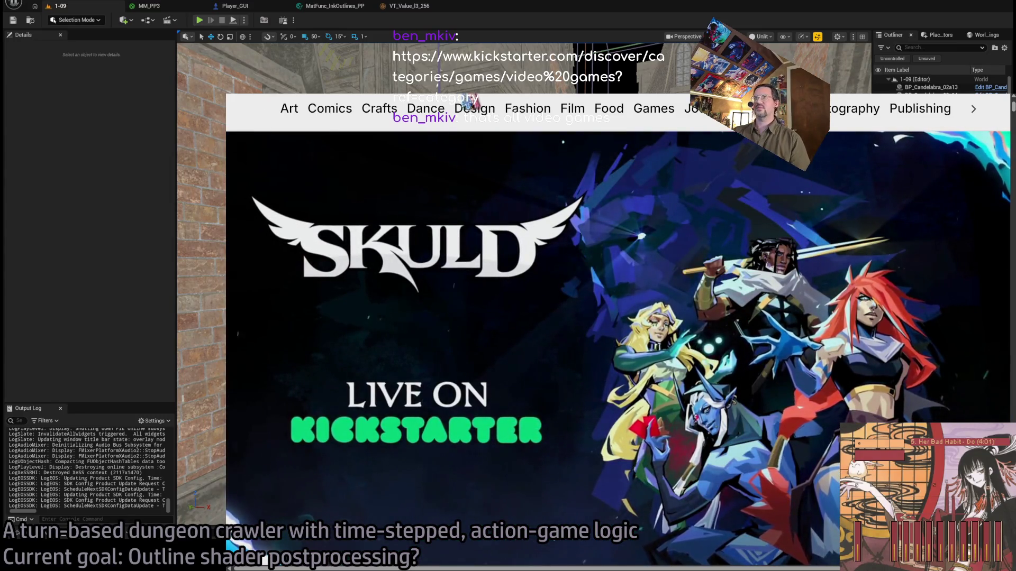
scroll(258, 119, down, 5)
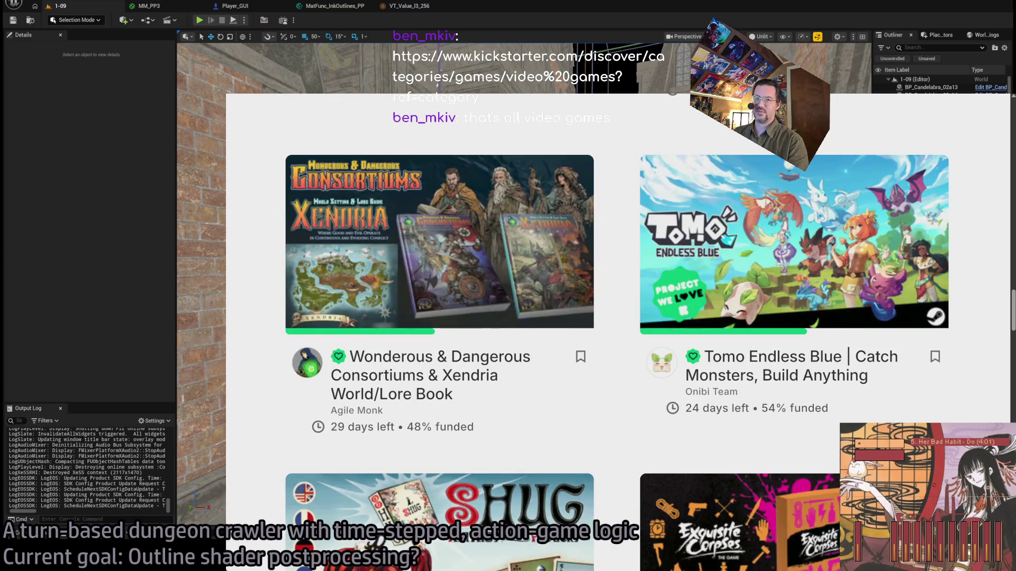
Paste and load the Video Games discover URL, then scroll the listing
key(ctrl+v)
key(Return)
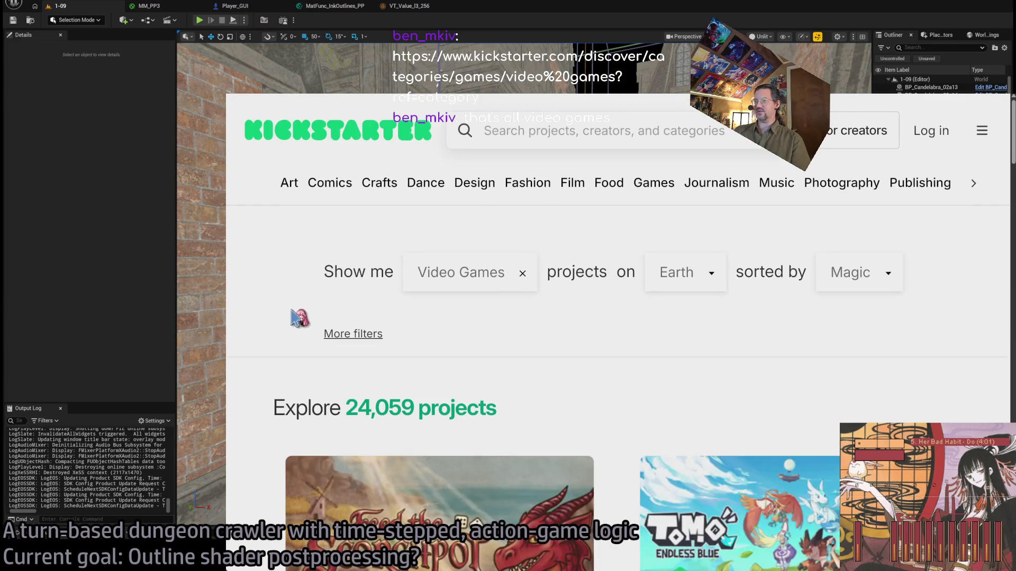
scroll(300, 317, down, 1)
scroll(295, 313, down, 3)
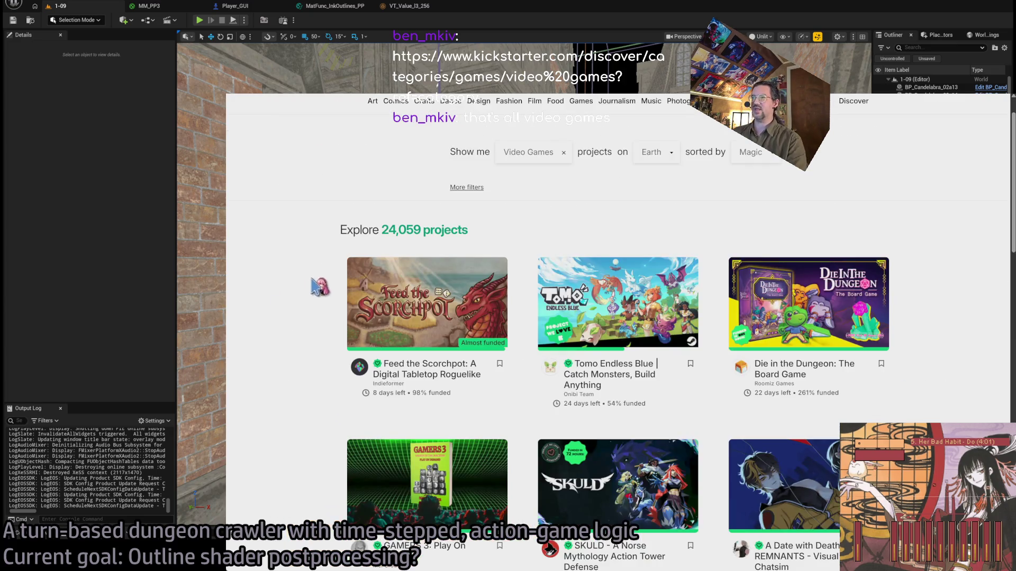
Open Feed the Scorchpot, skip its trailer to 0:25 then 0:48, mute it, and go back
click(377, 341)
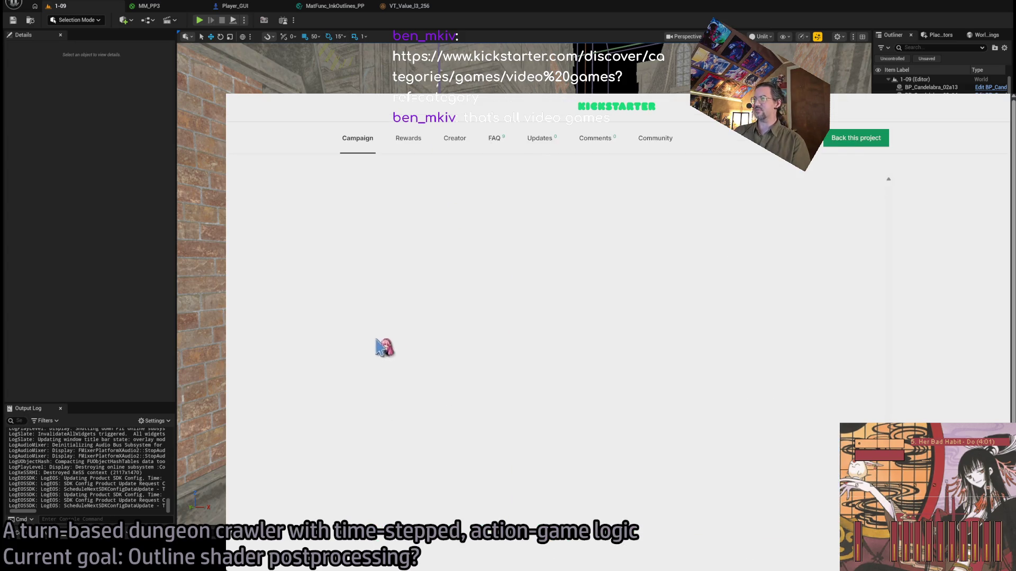
scroll(370, 354, down, 2)
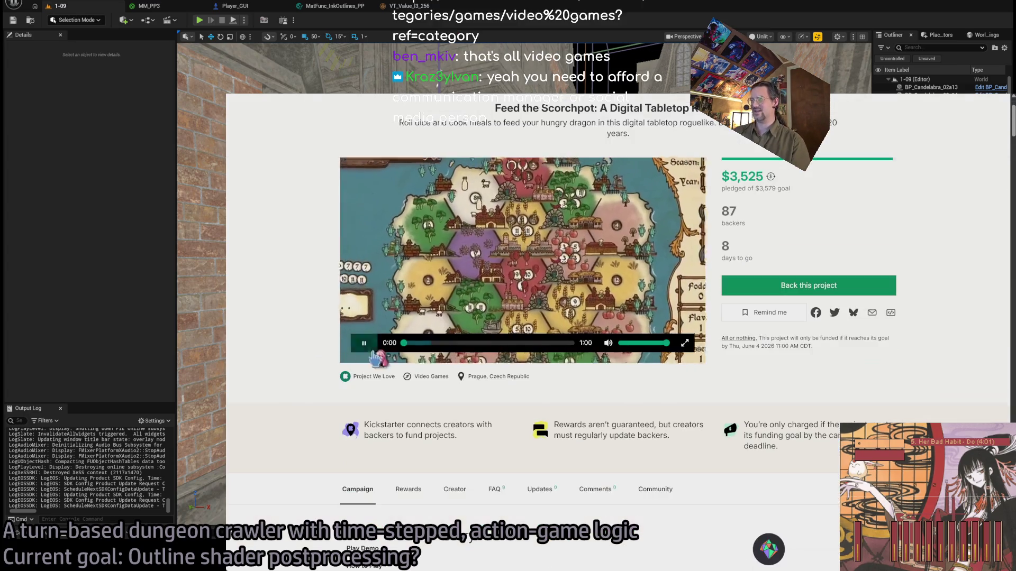
click(476, 343)
key(m)
drag(486, 349, 545, 349)
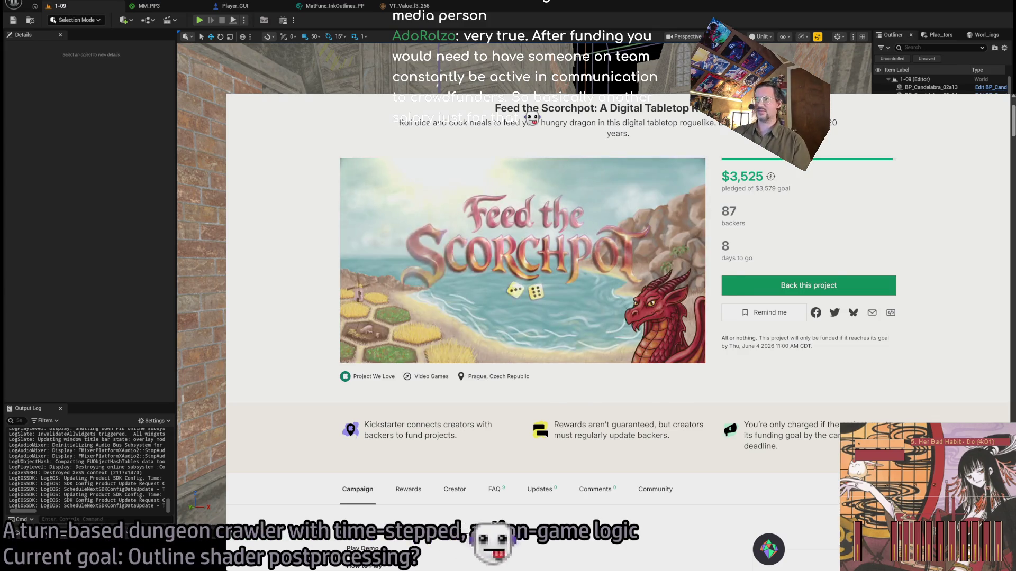
key(alt+Left)
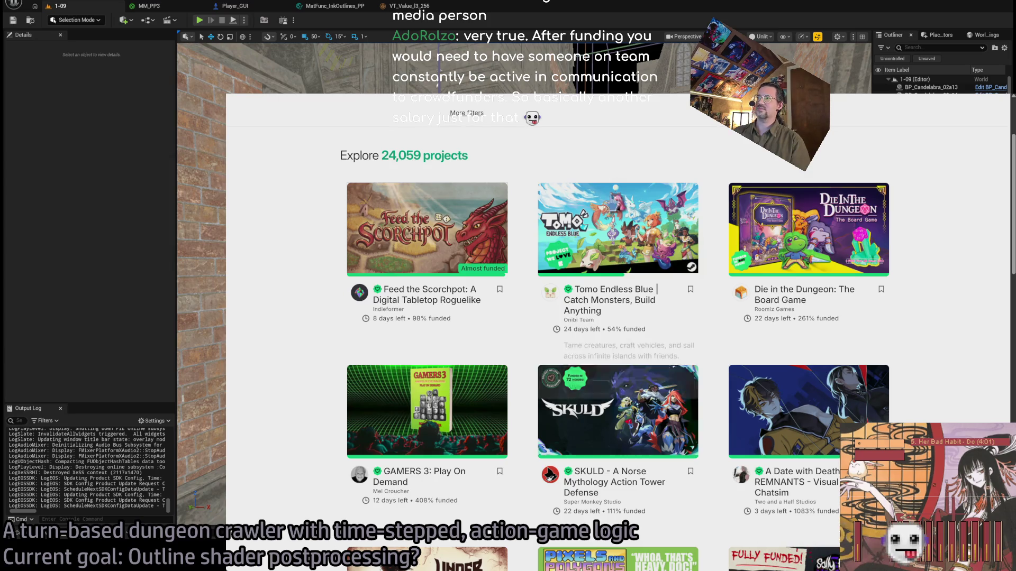
Open the Tomo Endless Blue campaign, play its trailer muted, and zoom the page in
click(480, 260)
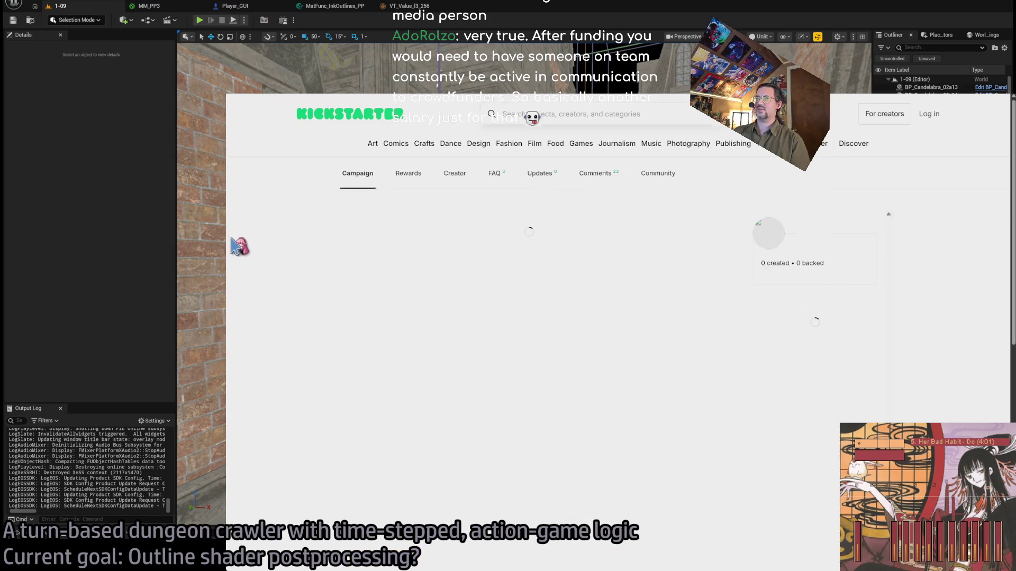
click(529, 333)
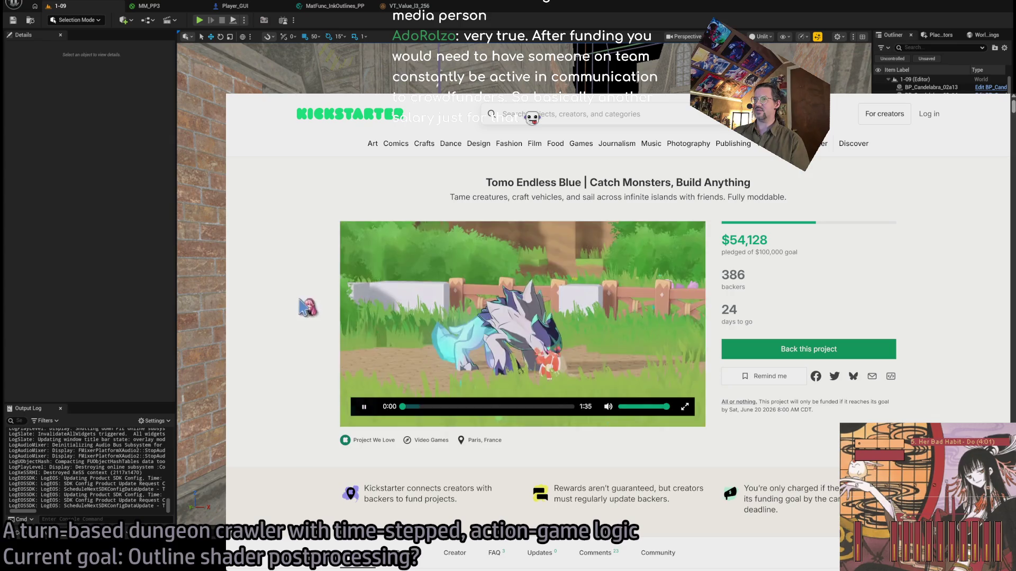
click(607, 407)
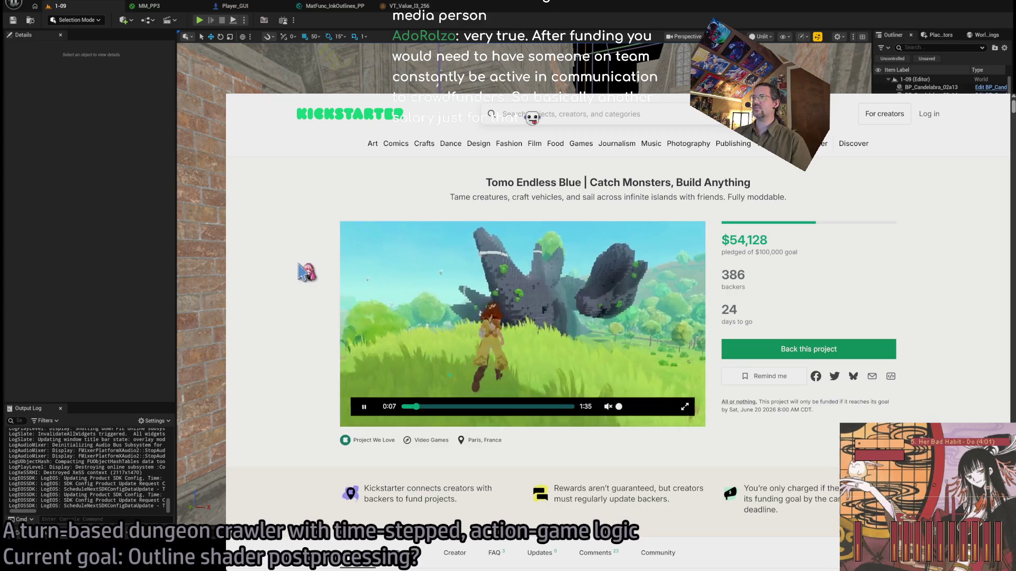
key(ctrl+plus)
key(ctrl+plus)
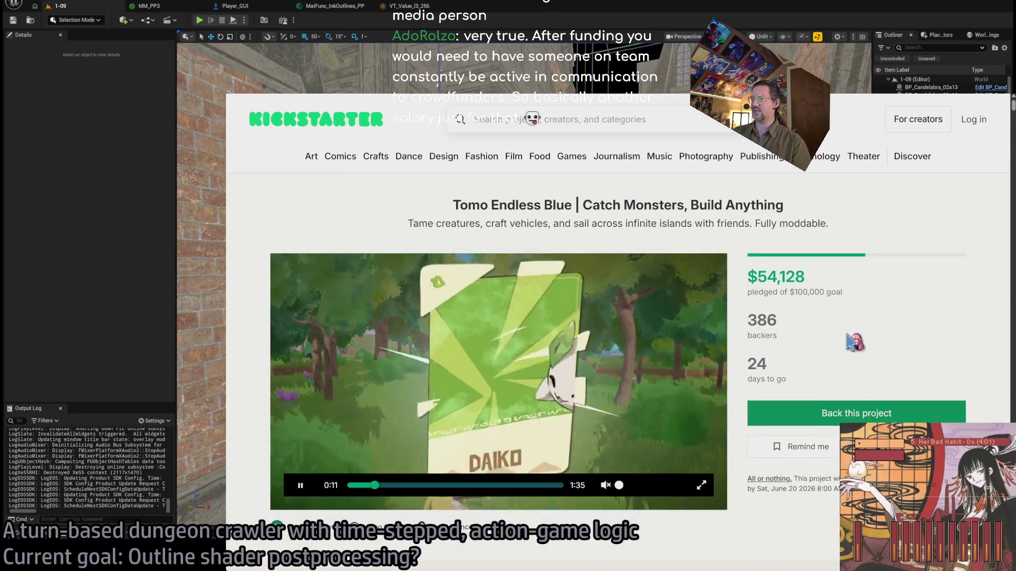
scroll(751, 290, down, 1)
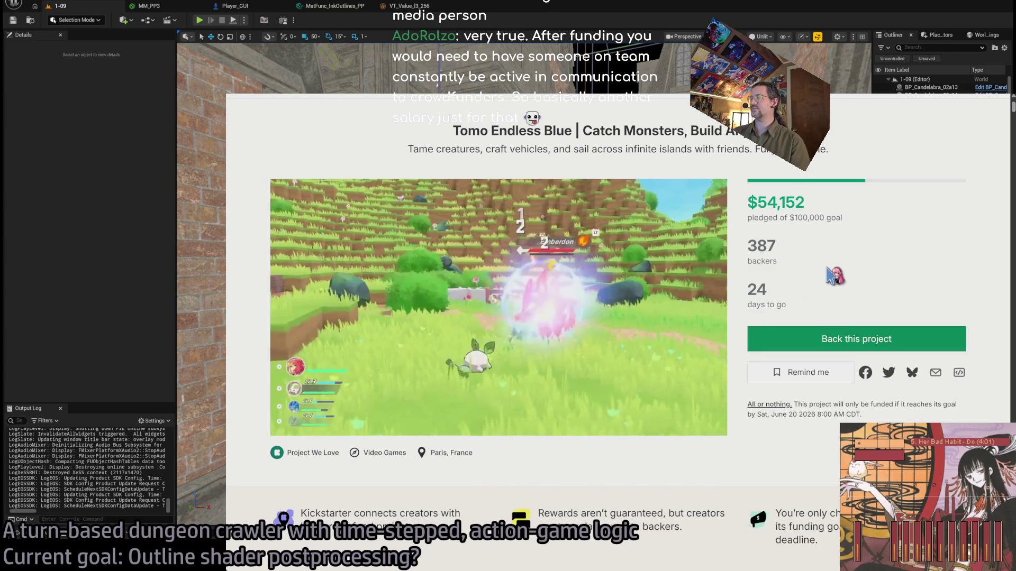
Highlight the $54,152 pledged total twice, then pause the trailer
double_click(788, 193)
click(809, 249)
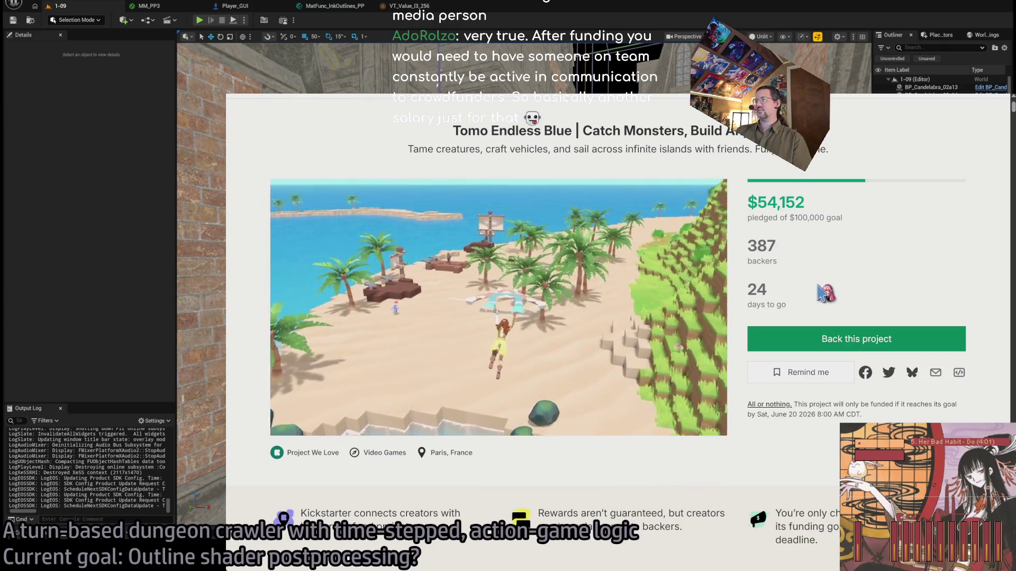
double_click(767, 201)
click(840, 255)
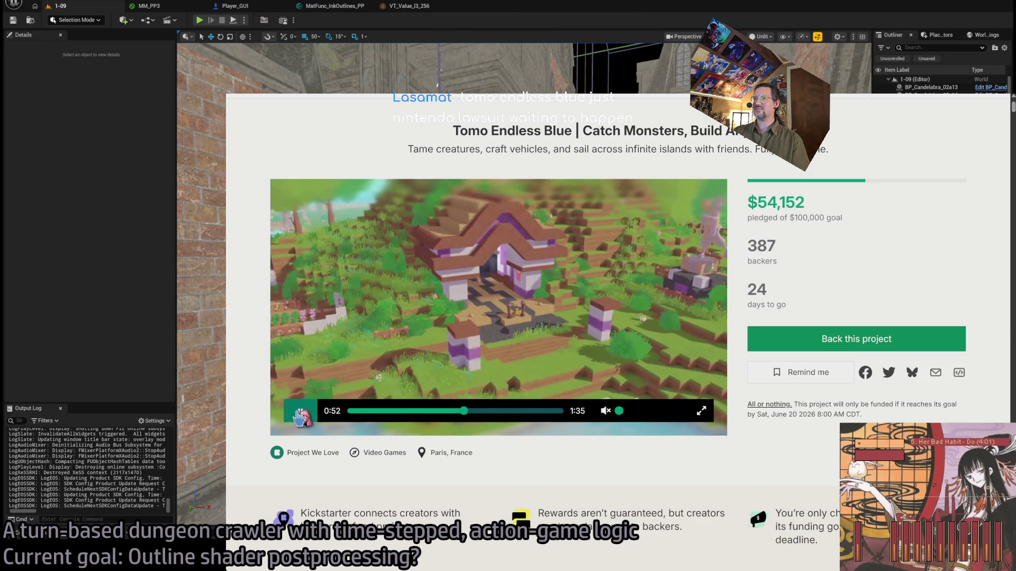
click(300, 412)
Scroll through the campaign story and jump to the Our Team section
scroll(258, 328, down, 3)
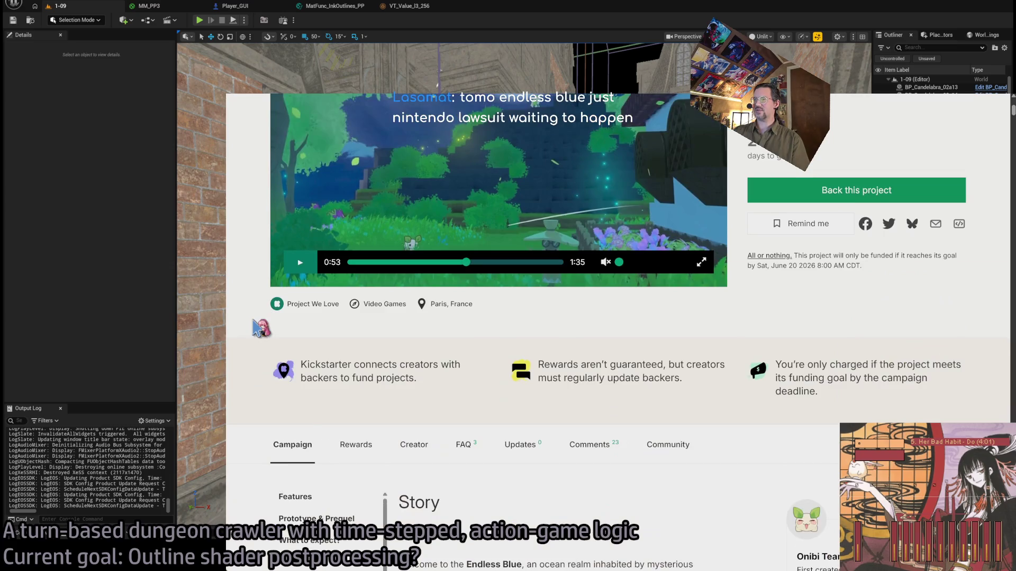
scroll(258, 328, down, 8)
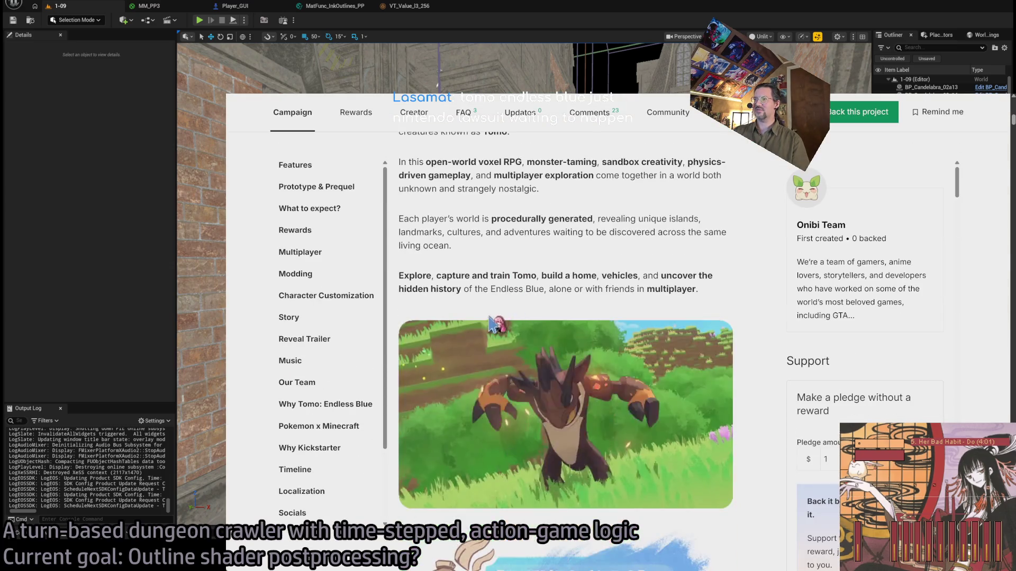
scroll(733, 377, down, 1)
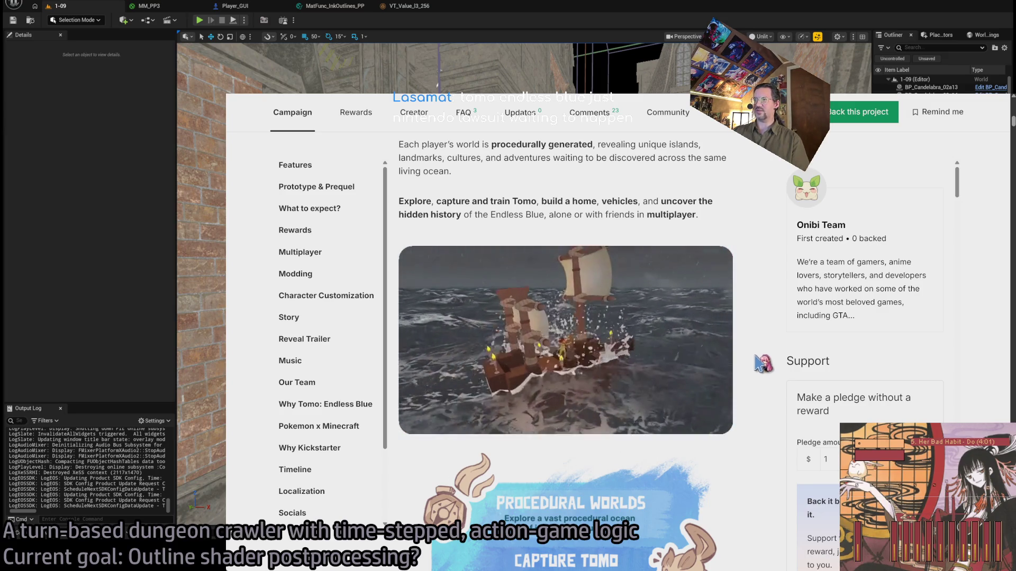
scroll(764, 363, down, 2)
scroll(703, 349, down, 4)
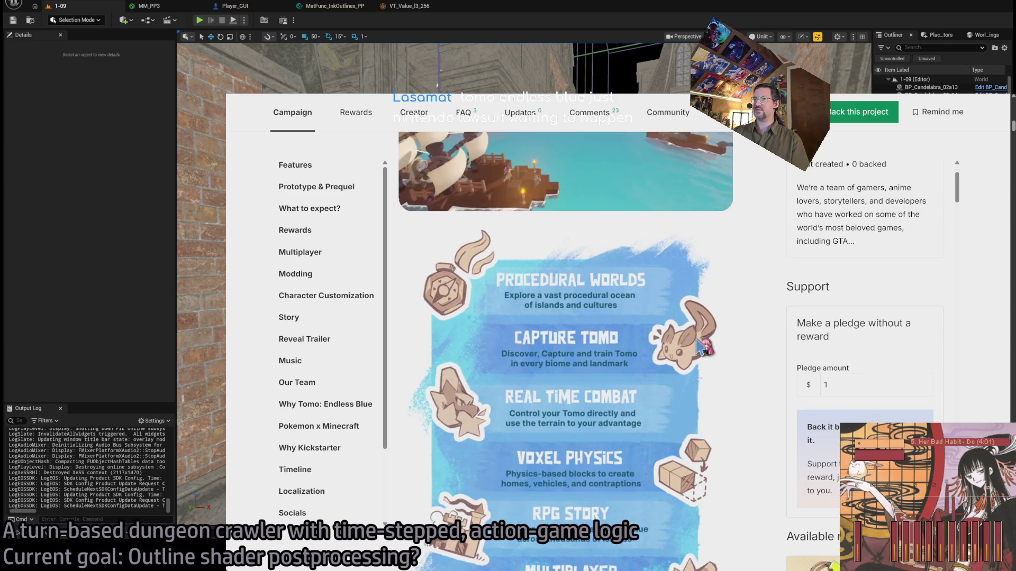
scroll(695, 365, up, 6)
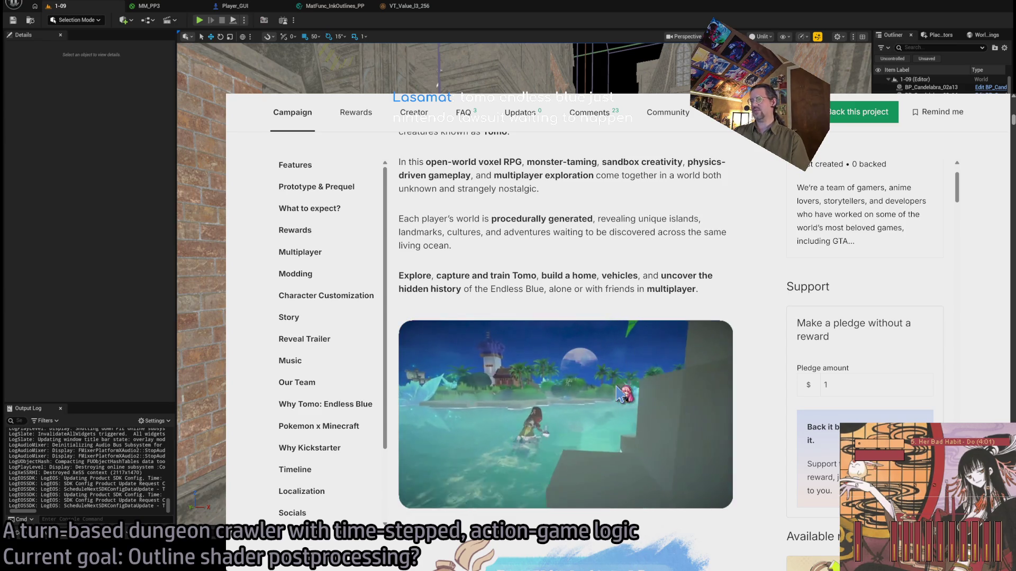
scroll(618, 392, up, 15)
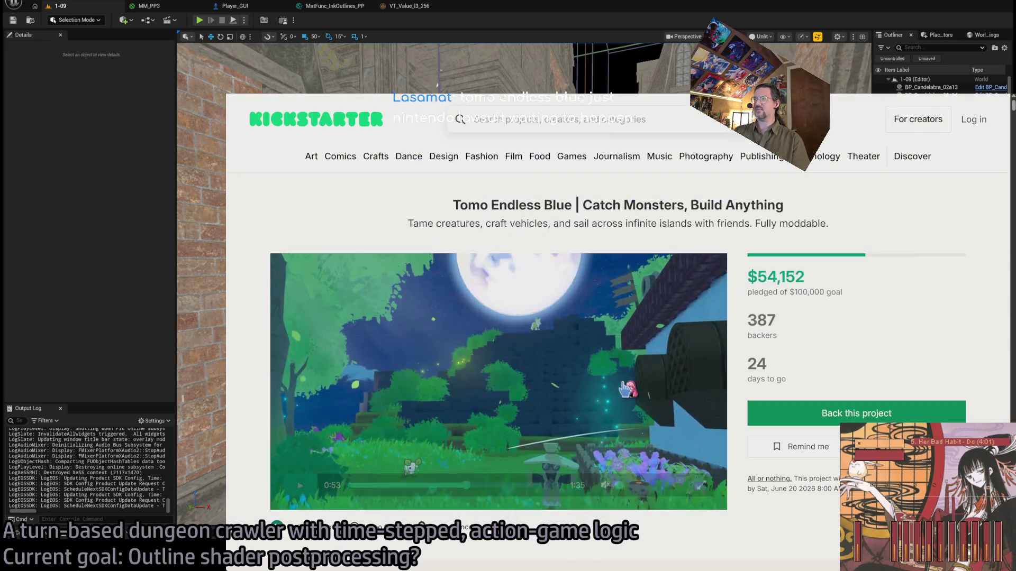
drag(761, 276, 804, 277)
scroll(544, 347, down, 10)
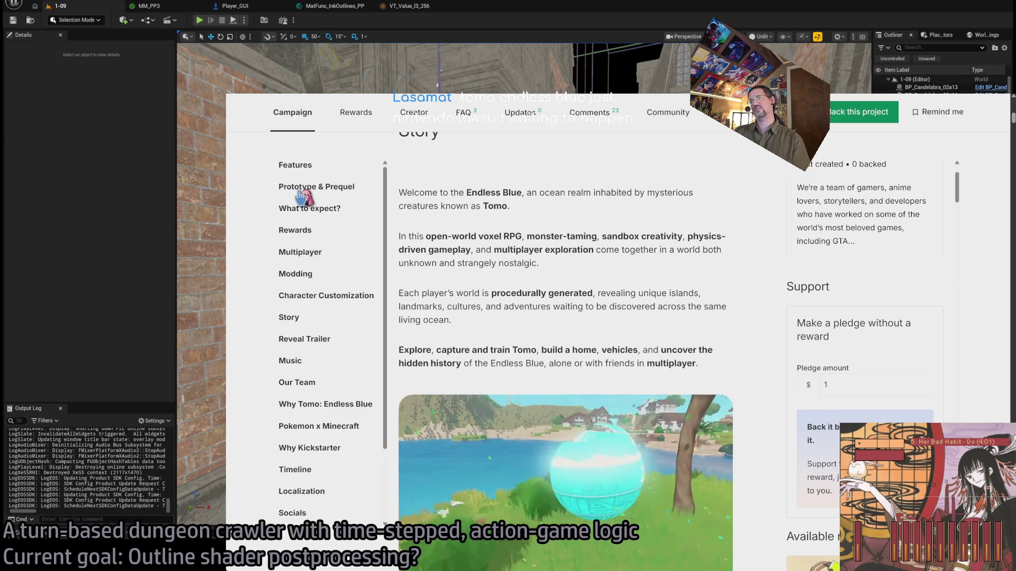
click(290, 382)
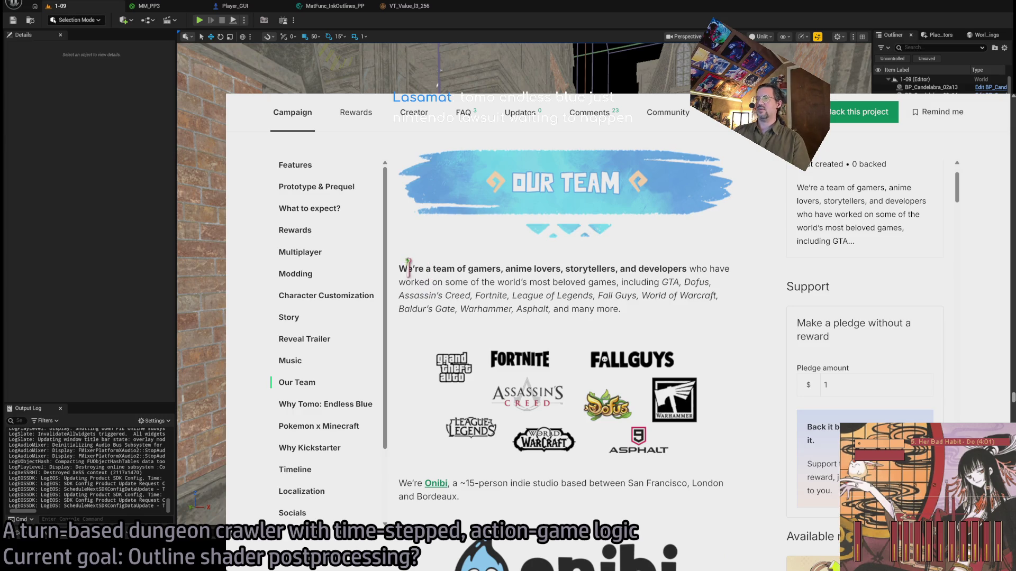
Highlight the Our Team section's opening line, then scroll through the later sections
drag(400, 267, 540, 271)
click(586, 270)
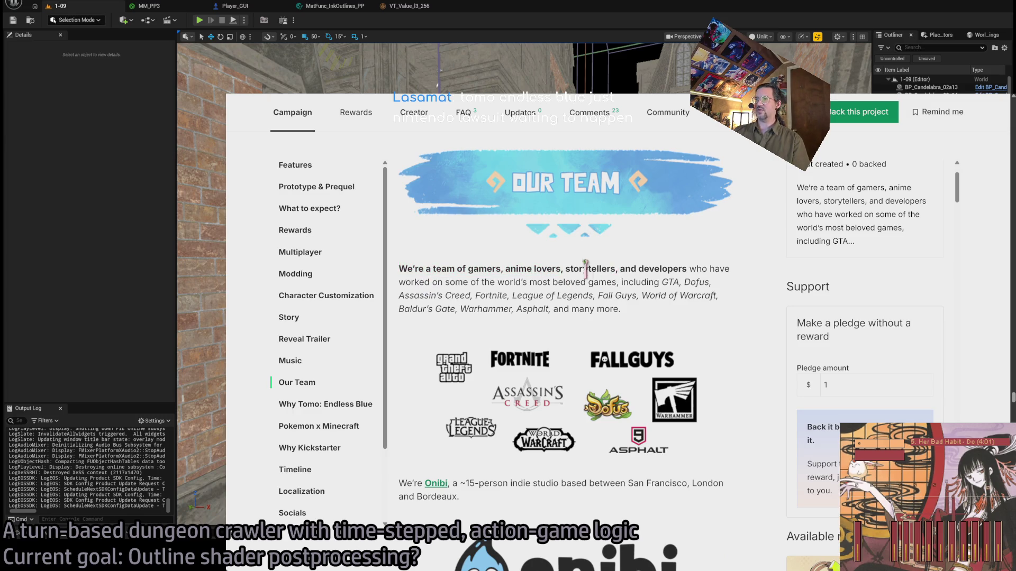
scroll(583, 279, down, 4)
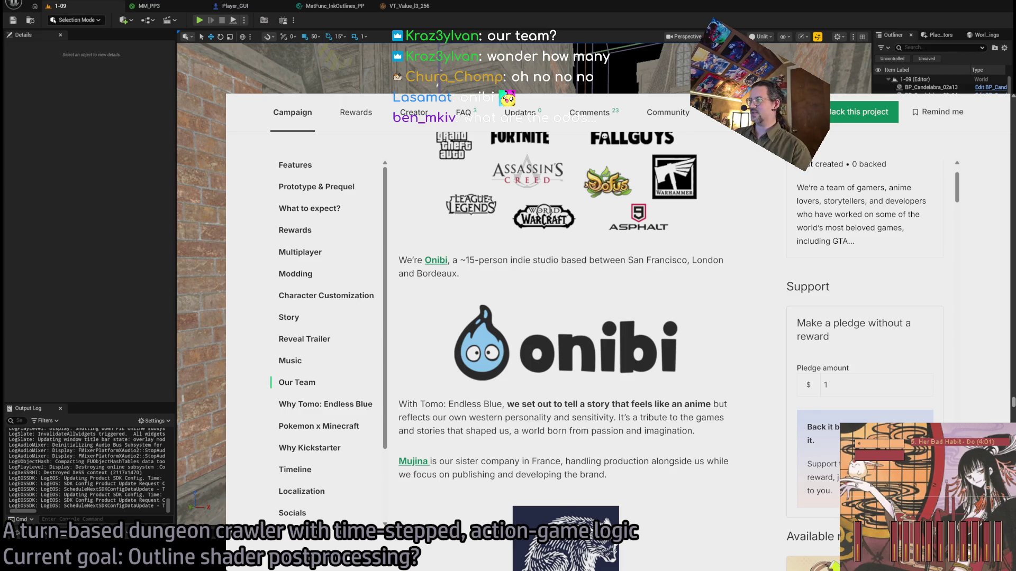
scroll(454, 366, down, 5)
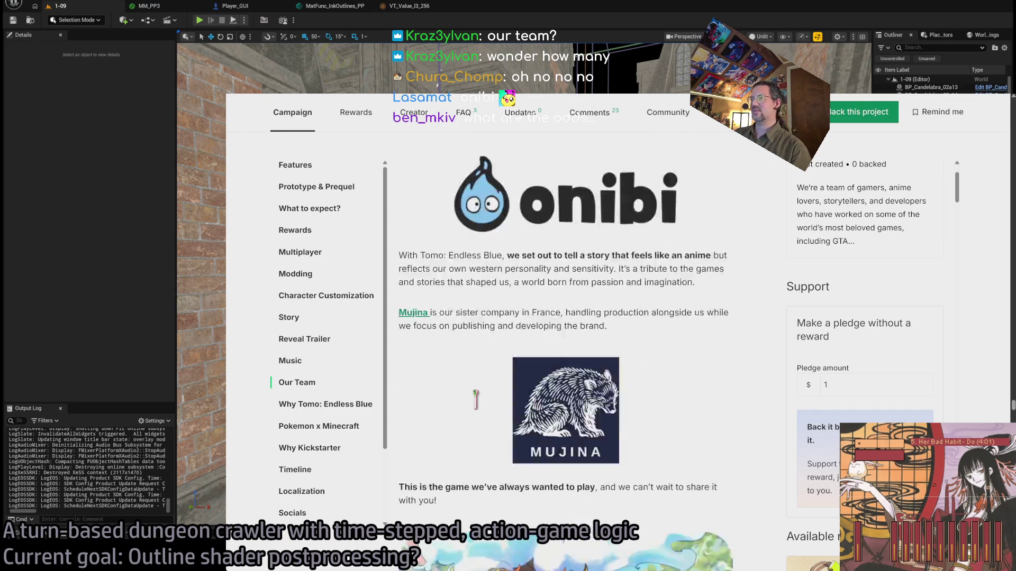
scroll(454, 367, up, 2)
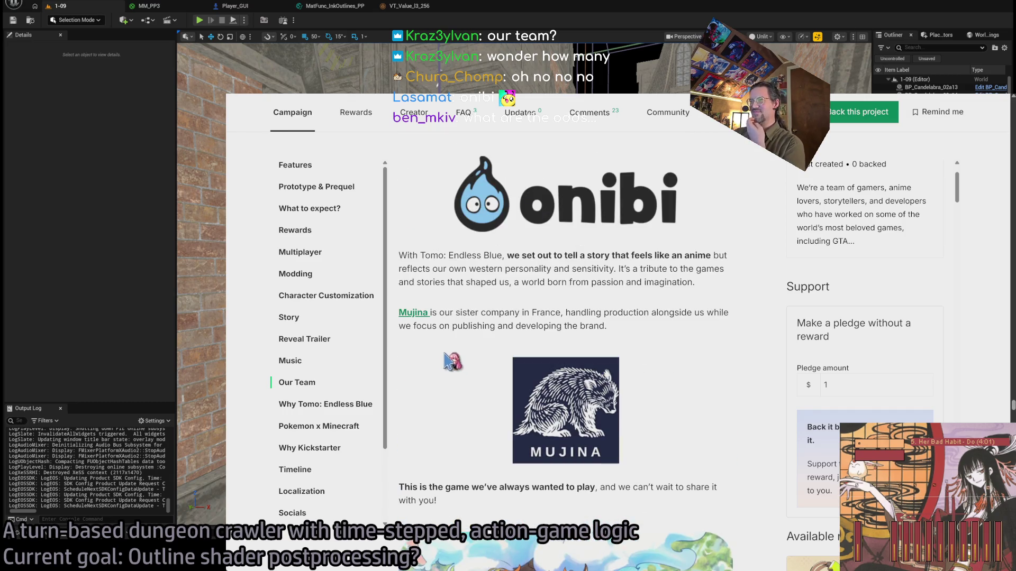
scroll(492, 314, up, 7)
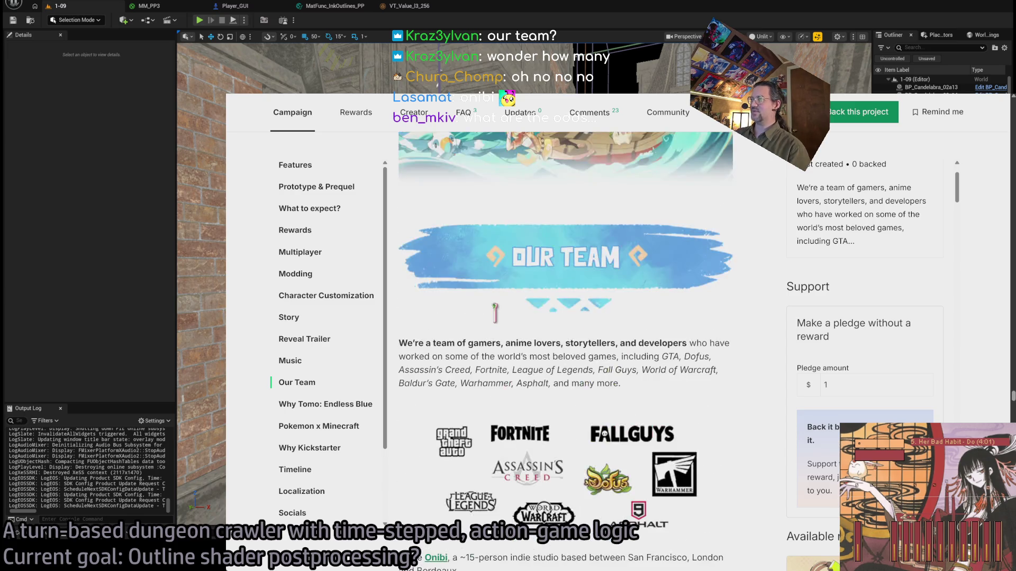
scroll(468, 296, down, 4)
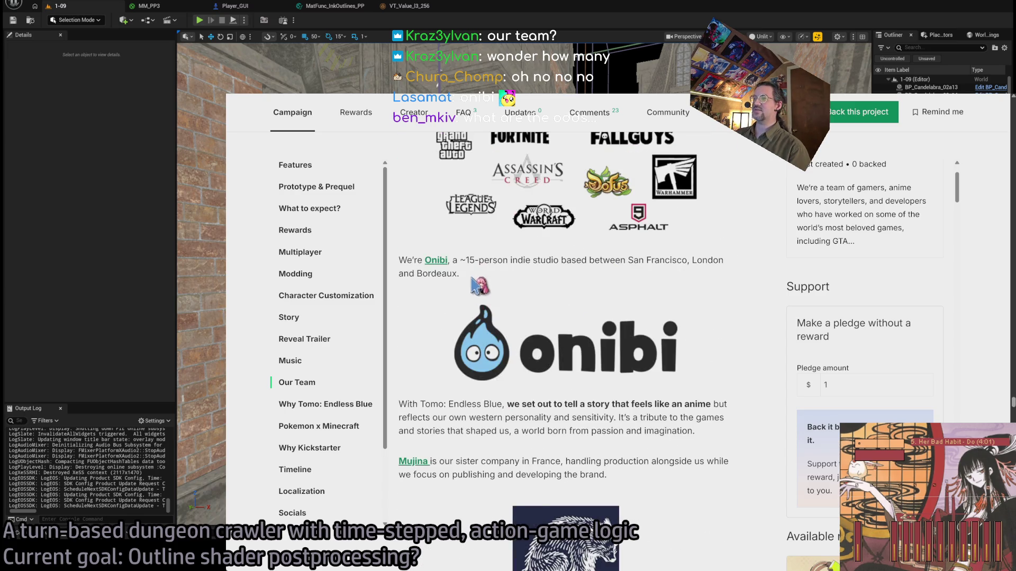
scroll(476, 288, down, 2)
Select the anime-like story paragraph and the word 'handling', then scroll to the Onibi and Mujina paragraphs
triple_click(423, 260)
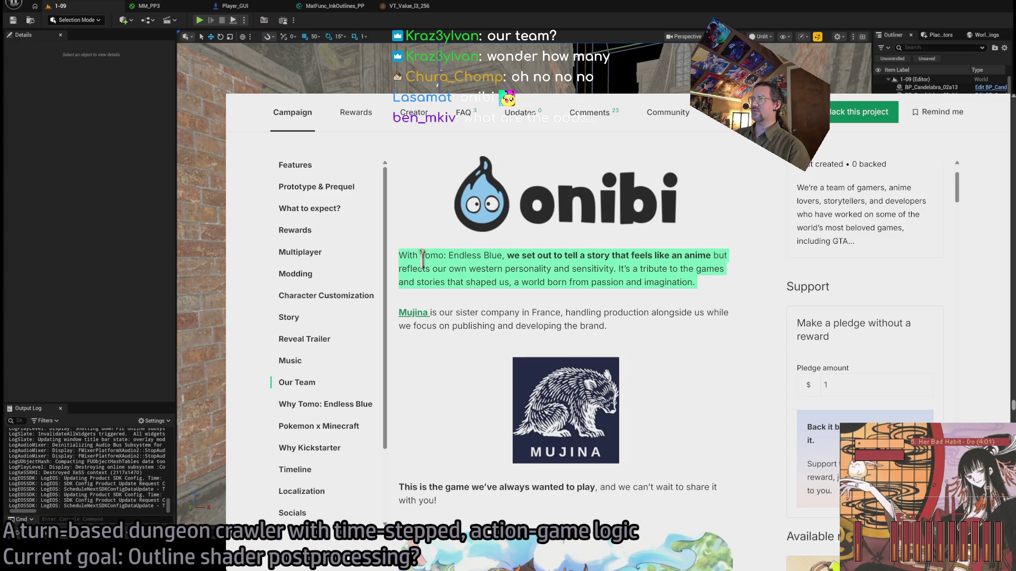
click(650, 330)
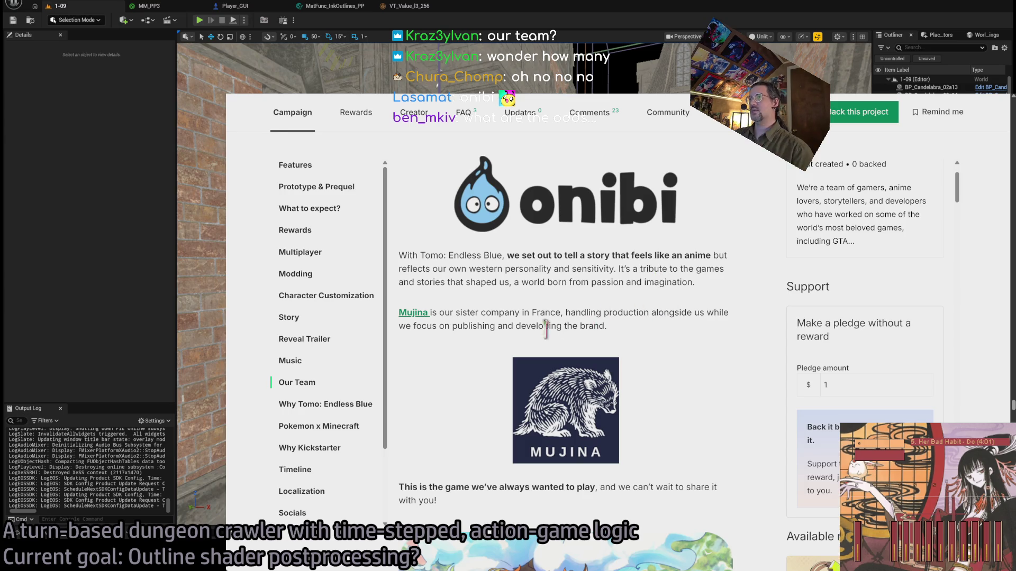
double_click(582, 313)
scroll(500, 339, down, 1)
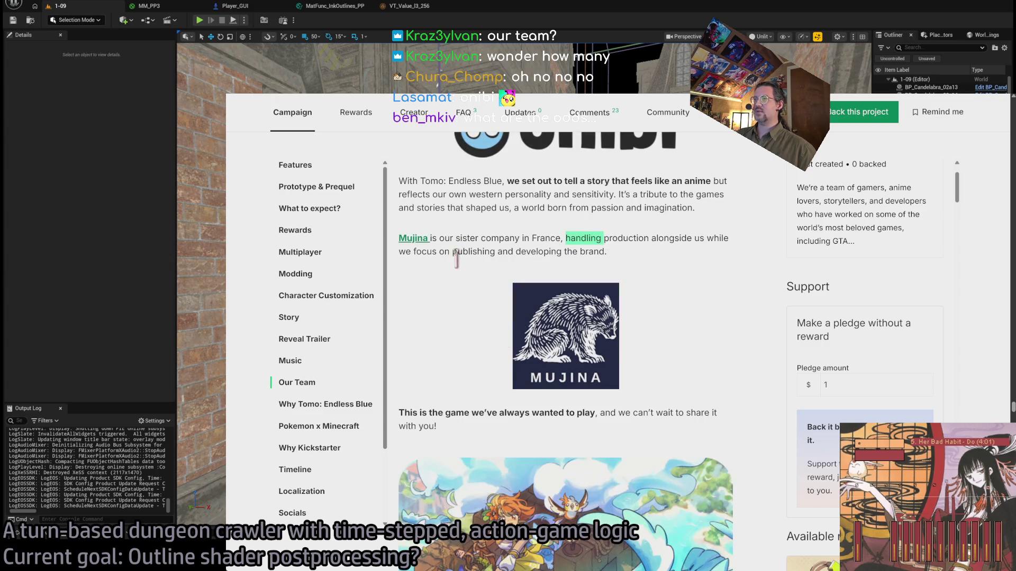
scroll(457, 258, down, 6)
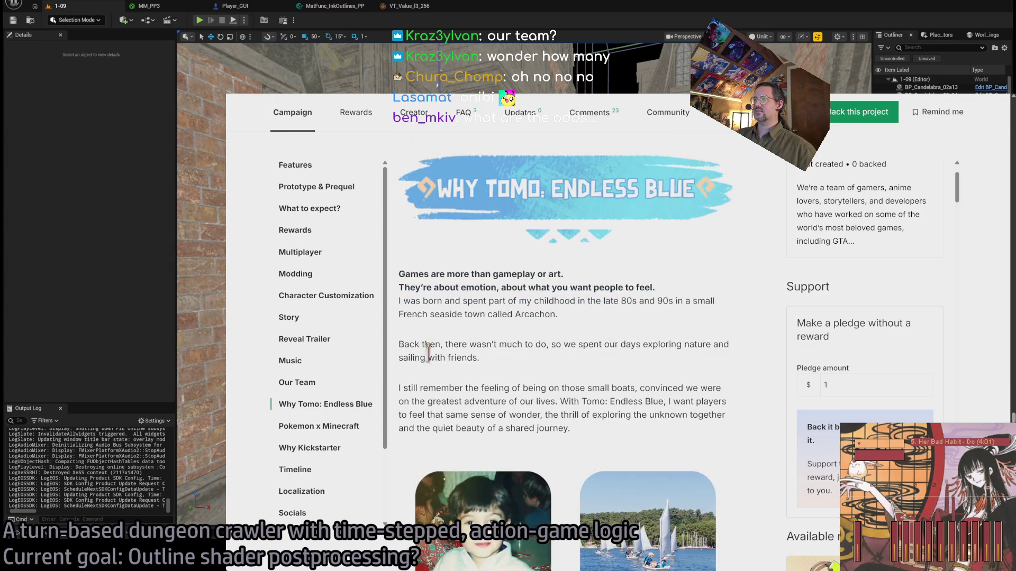
scroll(424, 363, down, 5)
scroll(423, 363, down, 7)
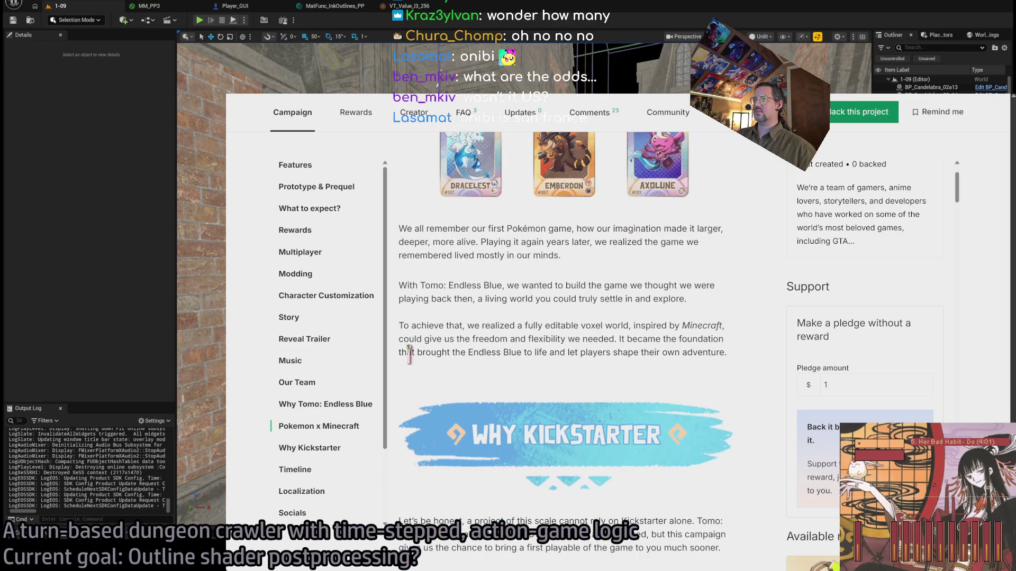
scroll(409, 354, down, 7)
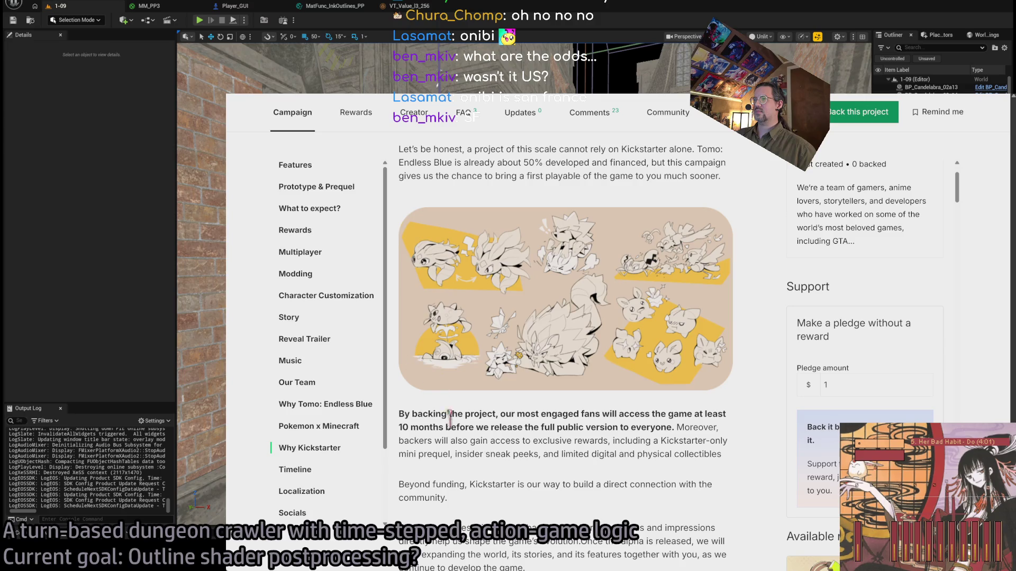
scroll(448, 418, down, 11)
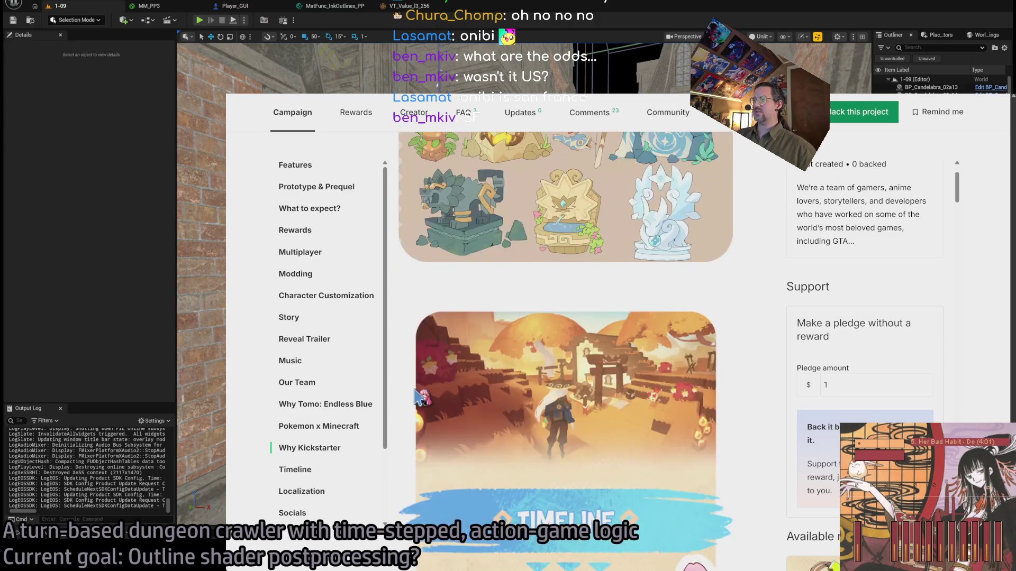
scroll(418, 397, down, 18)
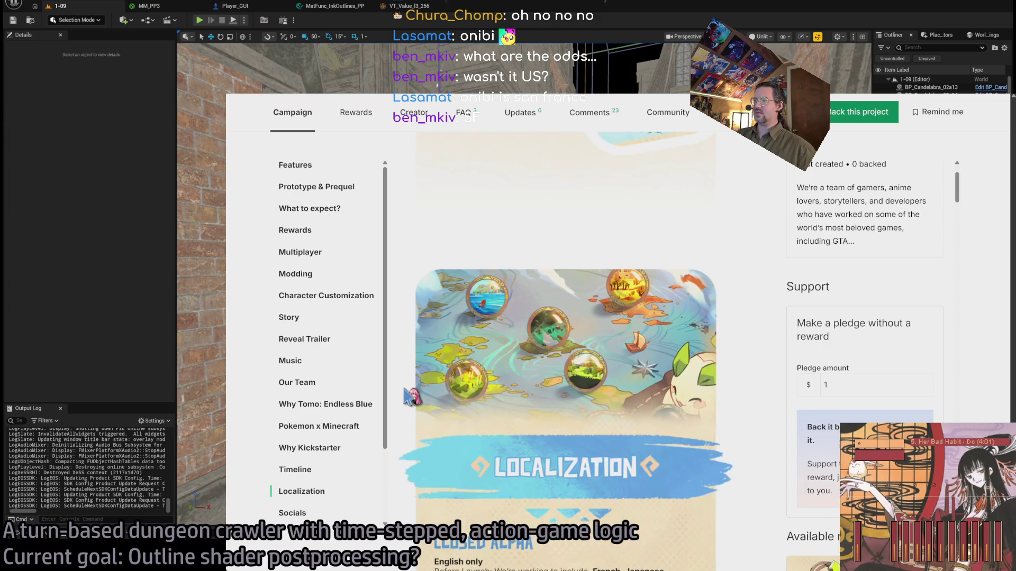
scroll(411, 397, down, 5)
scroll(408, 405, up, 20)
scroll(406, 408, up, 15)
scroll(407, 408, down, 9)
scroll(407, 409, up, 7)
scroll(409, 409, down, 6)
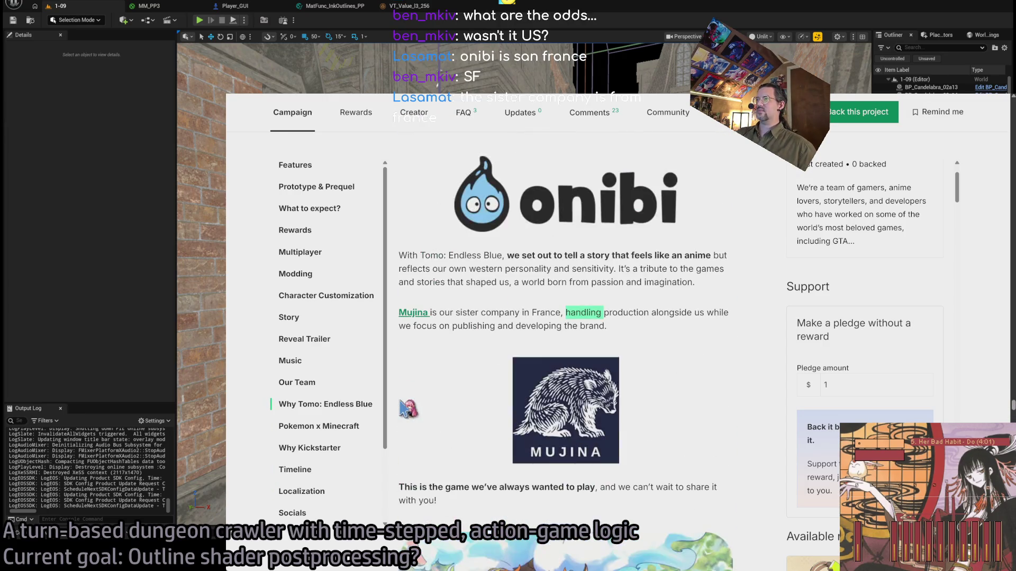
click(415, 314)
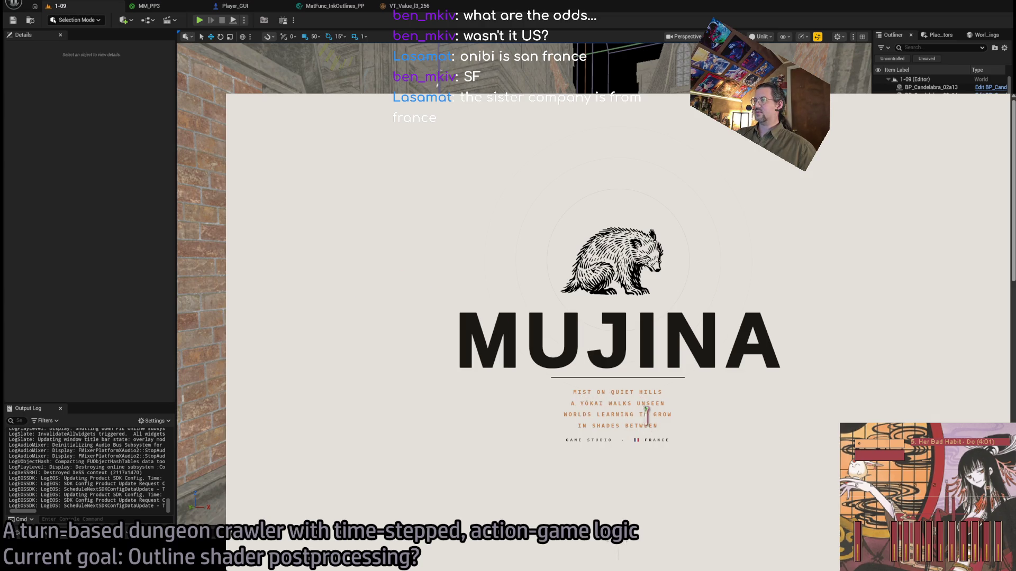
scroll(647, 416, down, 10)
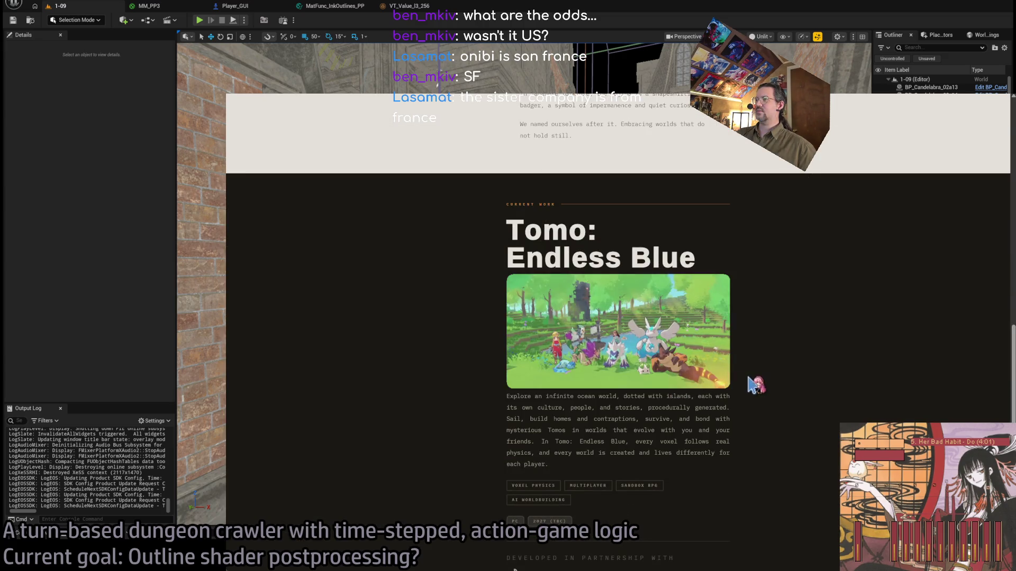
scroll(755, 385, down, 1)
scroll(755, 384, down, 2)
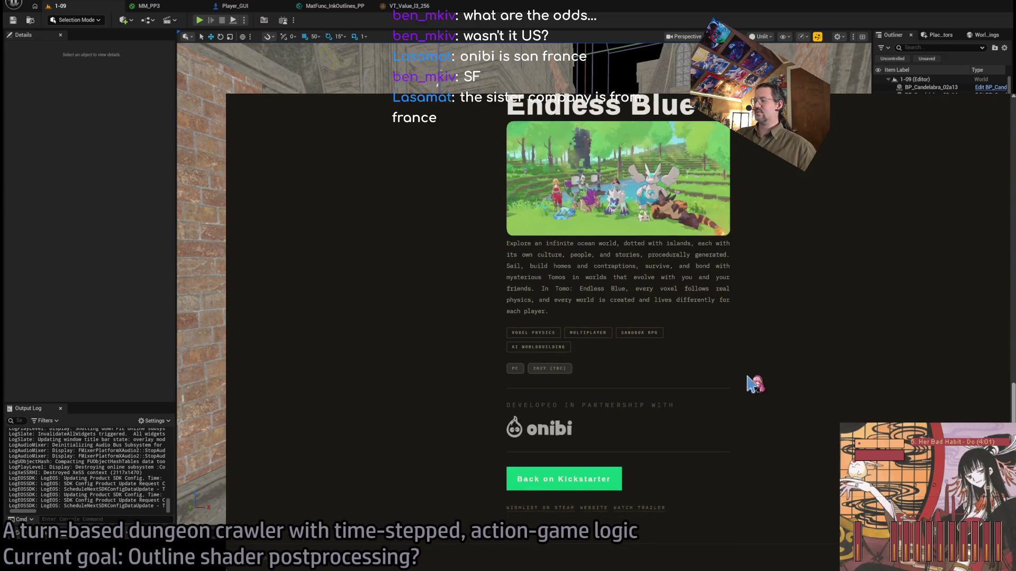
click(568, 429)
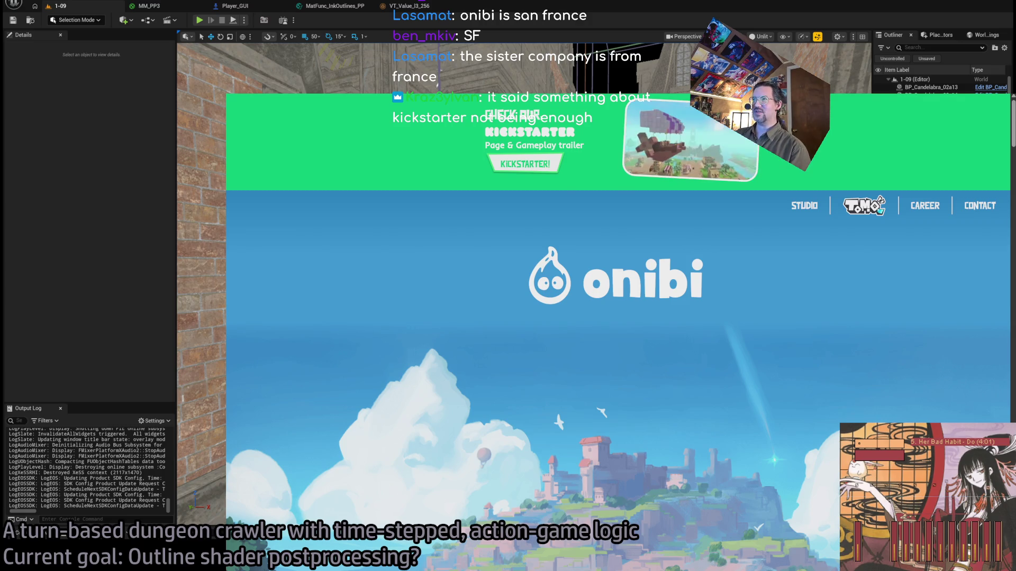
click(525, 164)
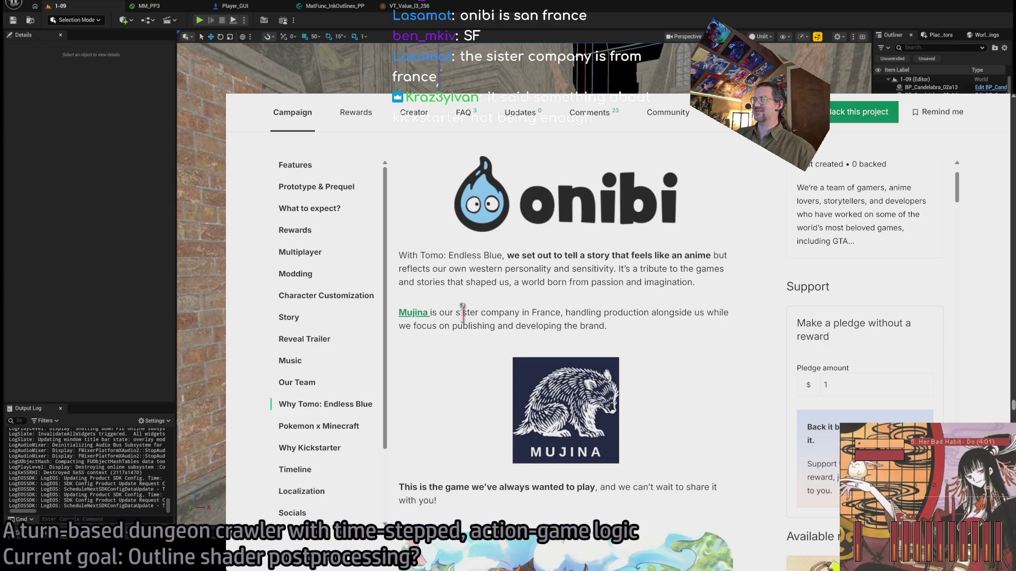
scroll(497, 336, down, 1)
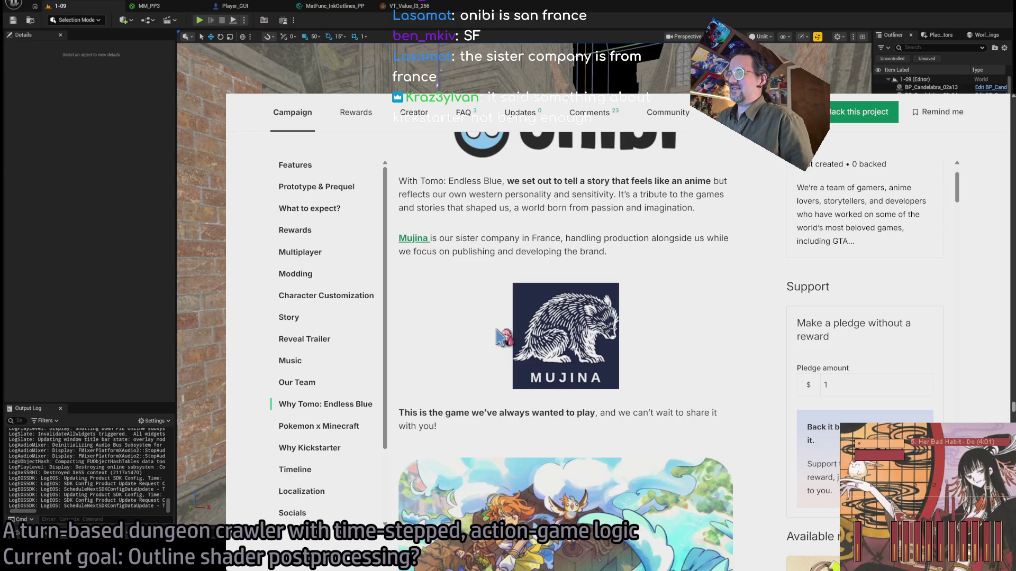
scroll(479, 356, down, 5)
scroll(481, 361, down, 2)
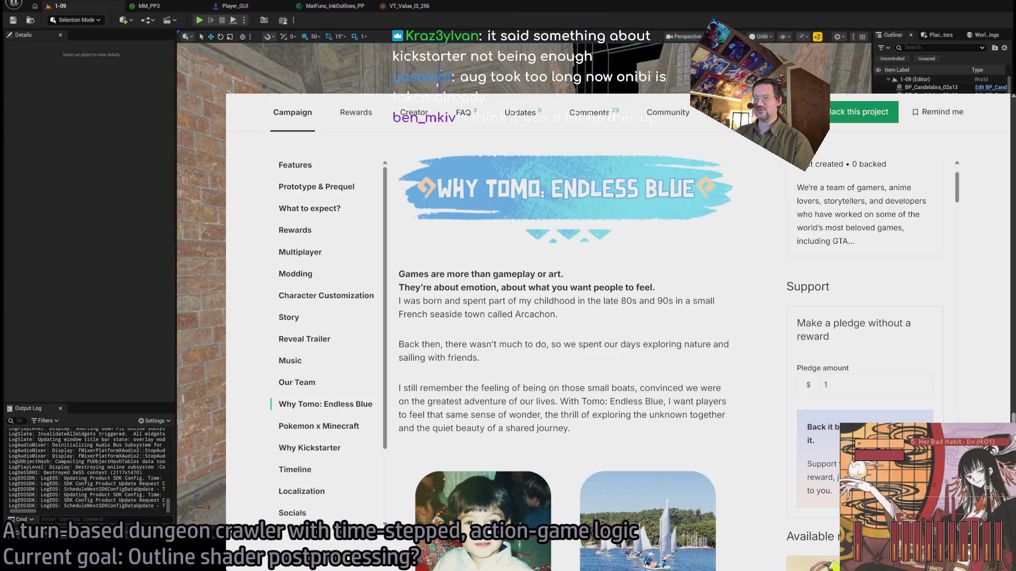
scroll(547, 351, up, 10)
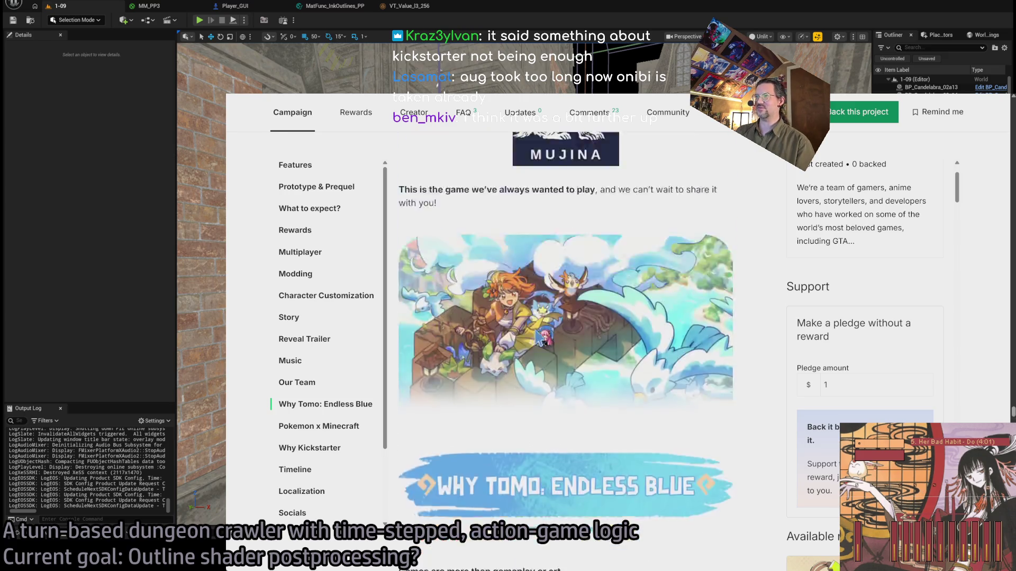
scroll(547, 352, up, 3)
scroll(546, 352, down, 3)
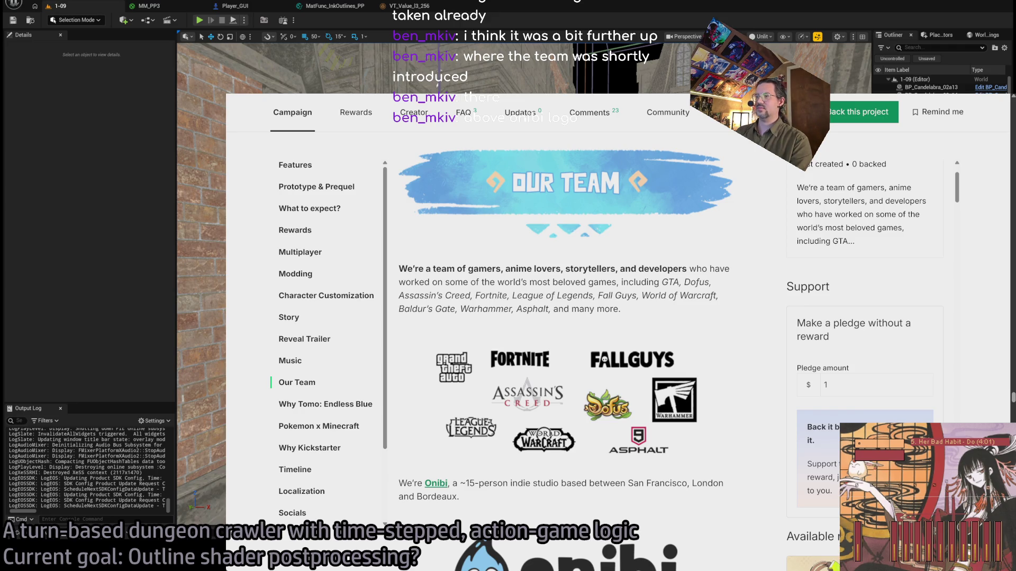
scroll(418, 339, down, 3)
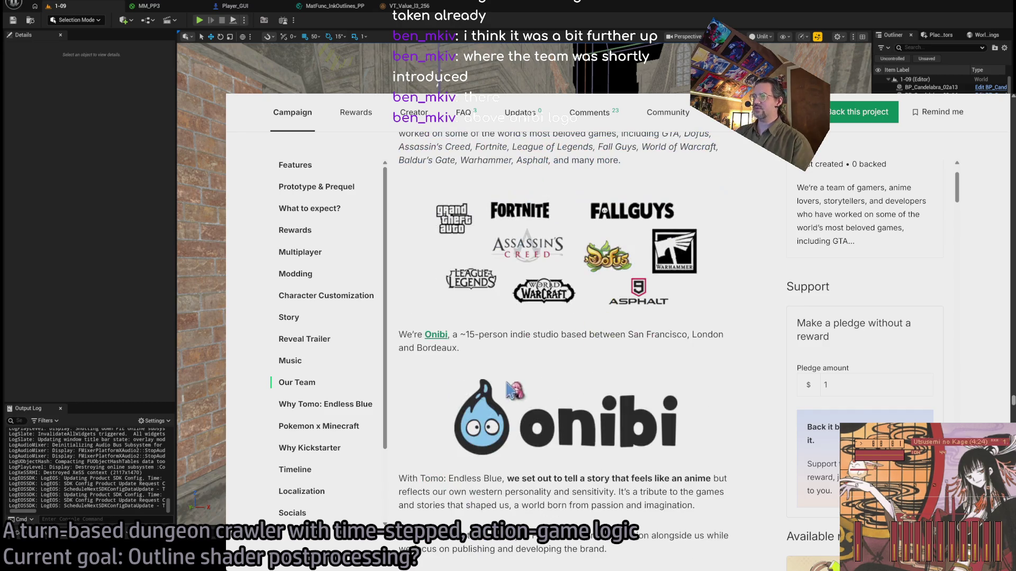
mouse_move(398, 334)
mouse_down()
mouse_move(527, 348)
mouse_move(631, 336)
mouse_move(697, 349)
mouse_up()
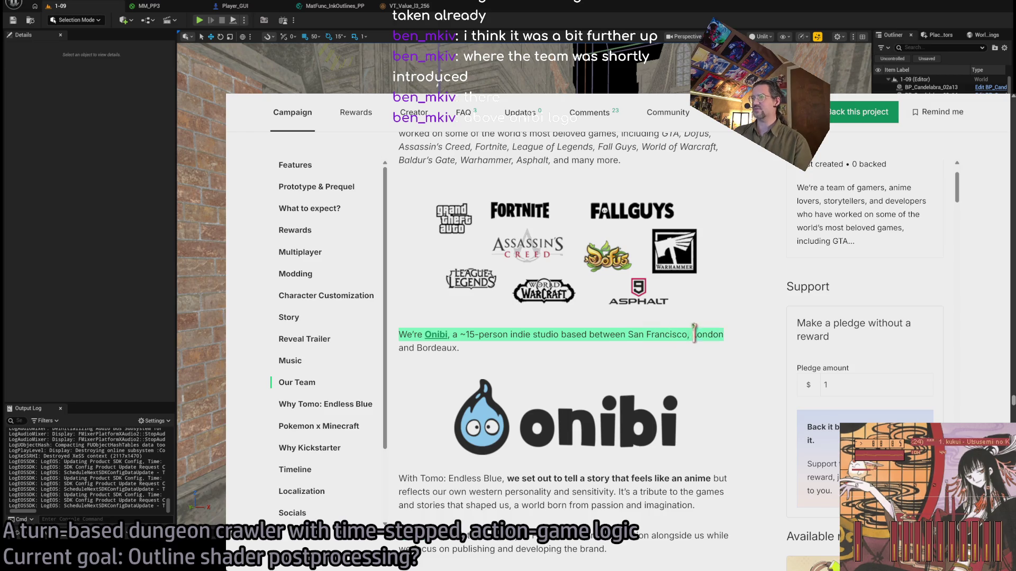
click(619, 349)
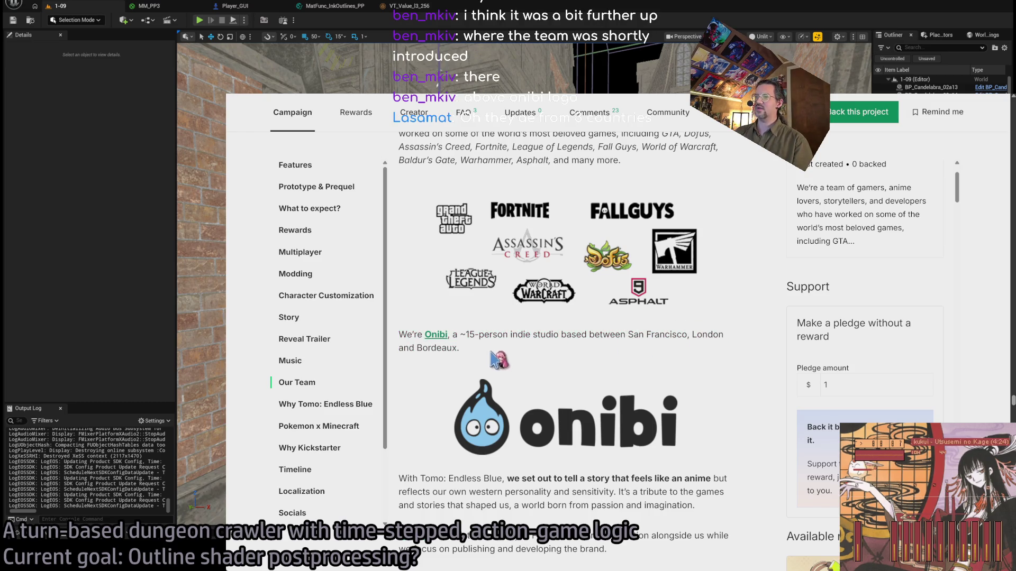
scroll(507, 365, down, 2)
drag(400, 260, 495, 281)
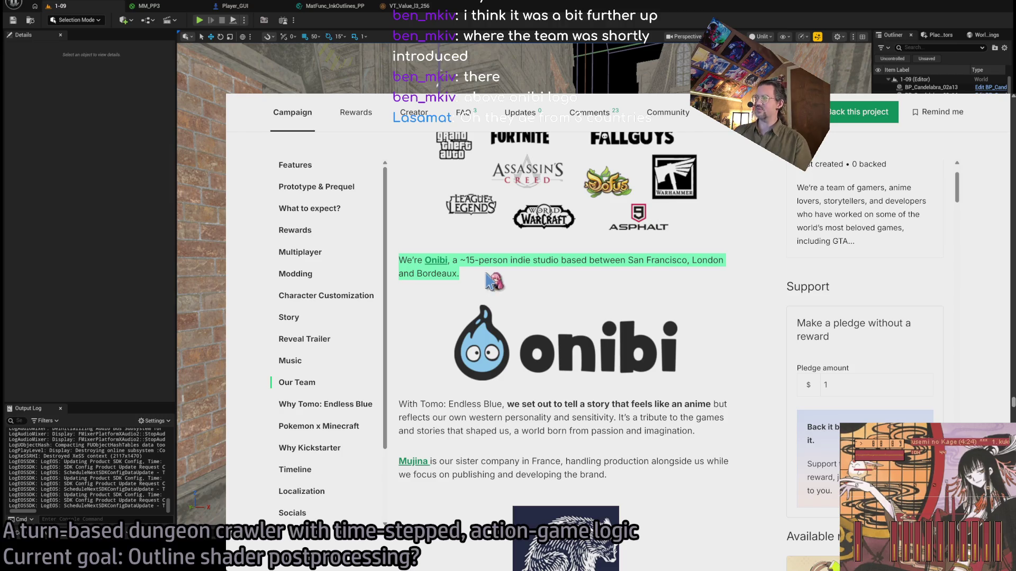
click(425, 406)
mouse_move(406, 402)
mouse_down()
mouse_move(714, 443)
mouse_move(397, 404)
mouse_move(709, 449)
mouse_up()
click(715, 444)
click(414, 405)
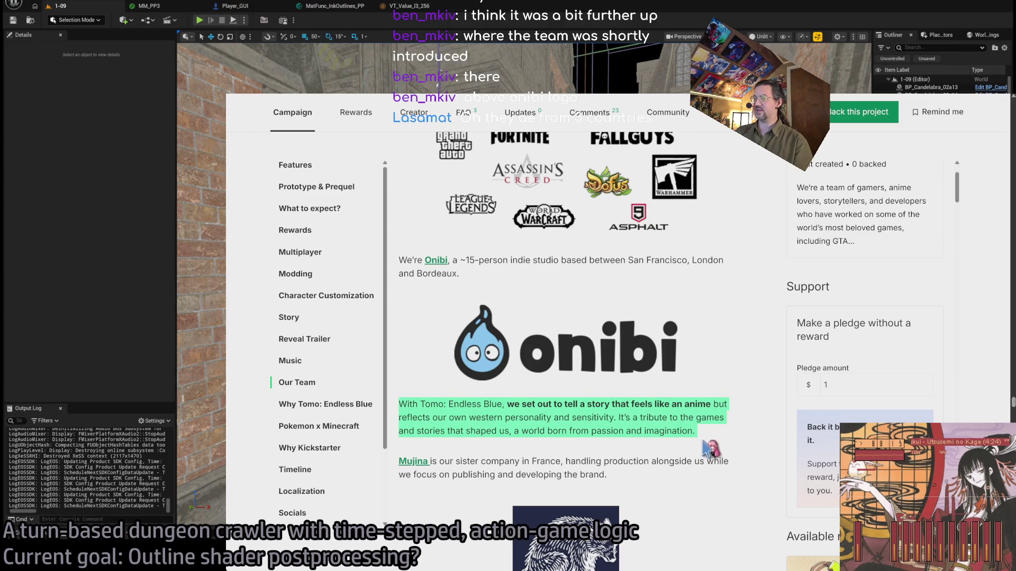
click(714, 446)
scroll(662, 409, down, 2)
drag(658, 408, 402, 330)
click(510, 347)
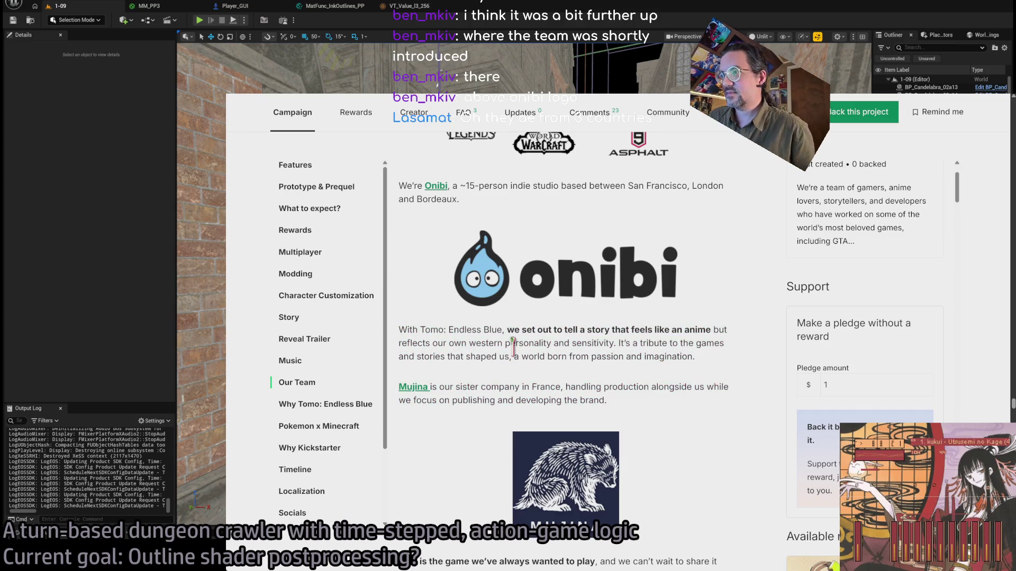
scroll(476, 343, down, 6)
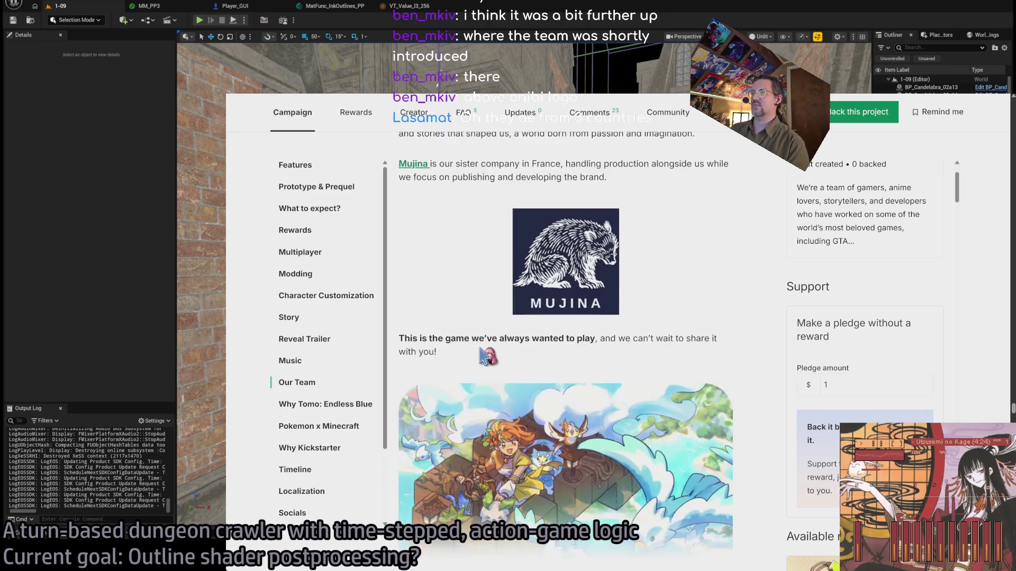
scroll(429, 343, down, 5)
scroll(429, 343, down, 3)
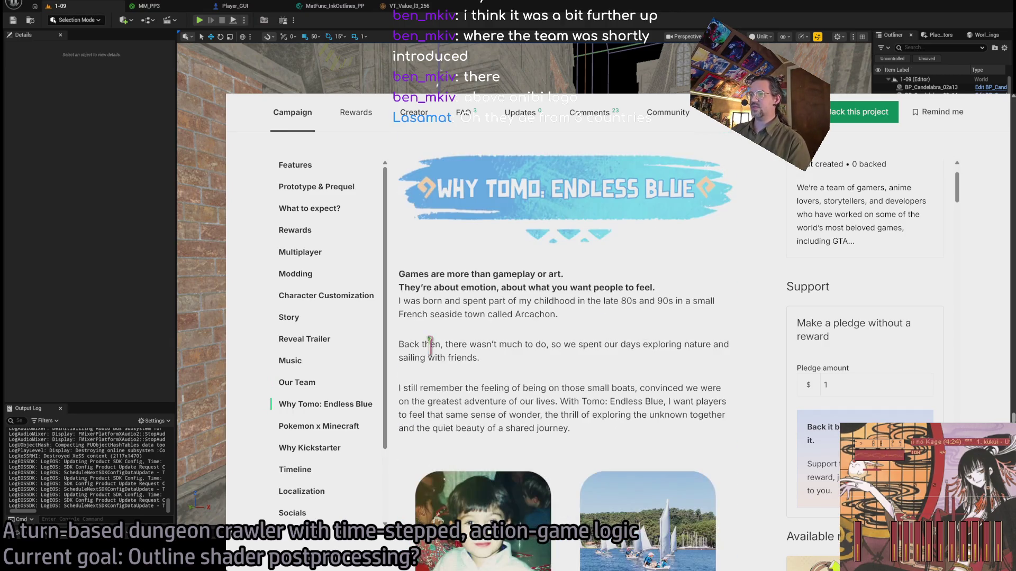
drag(474, 287, 521, 412)
scroll(521, 412, down, 7)
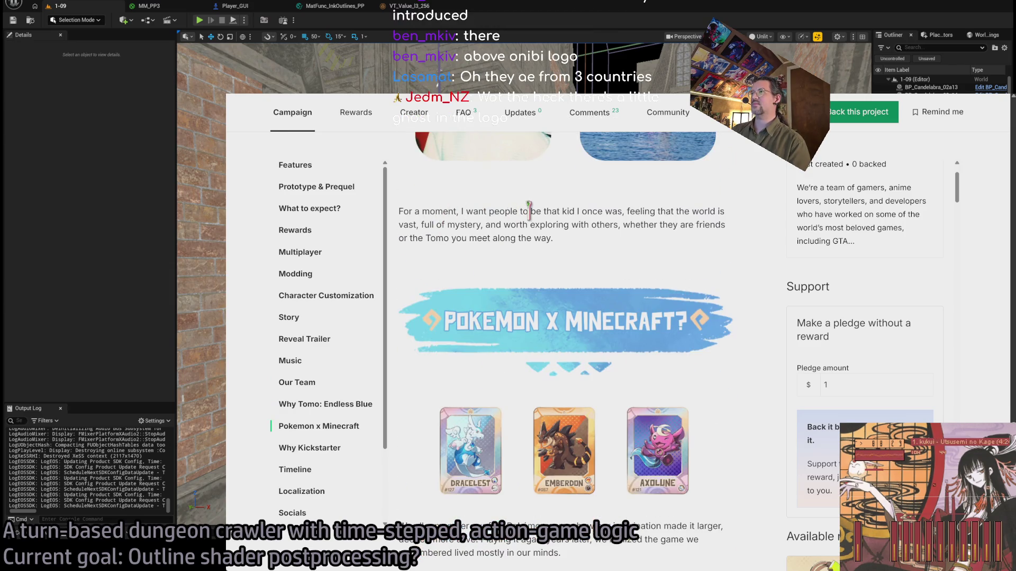
scroll(529, 210, down, 4)
double_click(461, 301)
mouse_move(462, 299)
mouse_down()
mouse_move(529, 418)
mouse_move(624, 426)
mouse_up()
scroll(582, 370, down, 1)
click(545, 281)
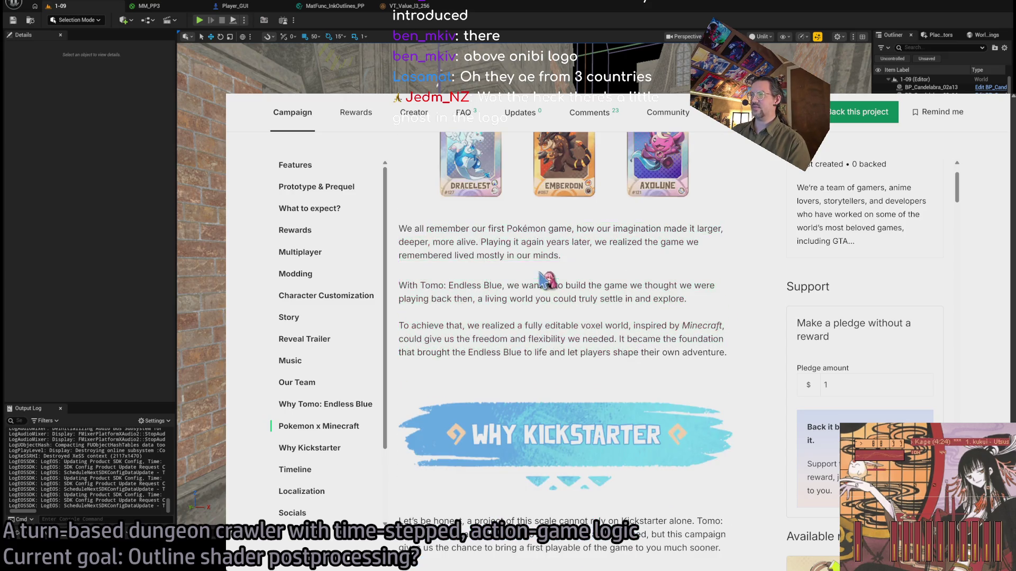
scroll(532, 275, down, 1)
scroll(476, 304, down, 5)
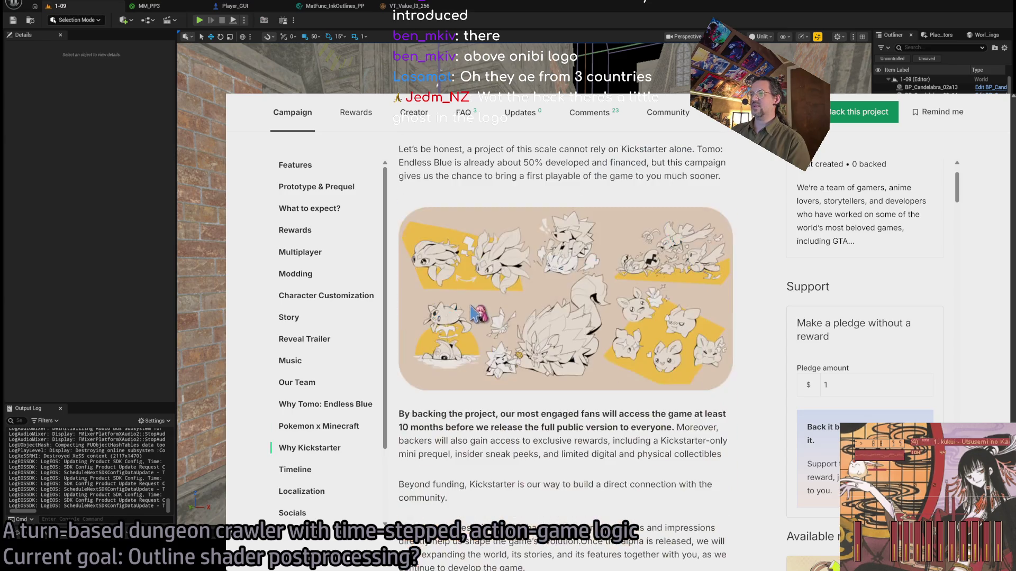
scroll(481, 214, up, 1)
double_click(469, 224)
mouse_move(398, 223)
mouse_down()
mouse_move(658, 238)
mouse_move(658, 250)
mouse_move(435, 250)
mouse_move(744, 258)
mouse_up()
scroll(735, 281, down, 3)
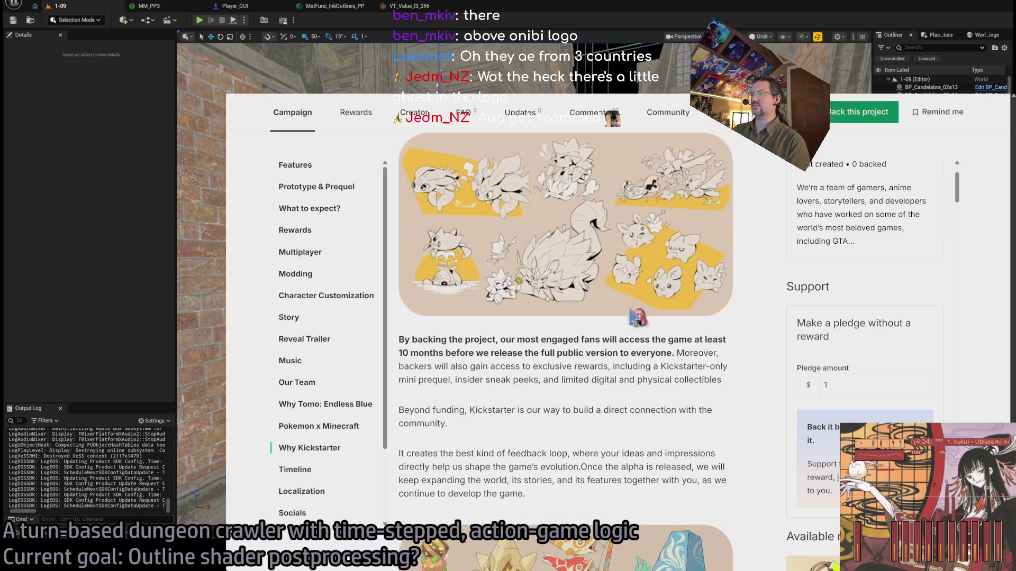
mouse_move(406, 337)
mouse_down()
mouse_move(707, 336)
mouse_move(659, 347)
mouse_move(671, 350)
mouse_up()
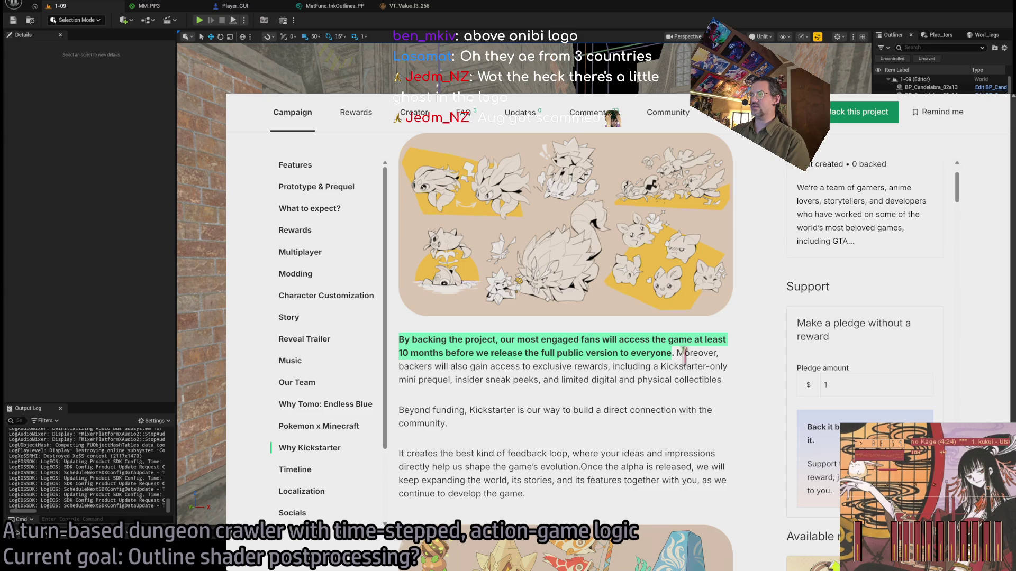
scroll(465, 410, down, 1)
drag(430, 344, 563, 423)
scroll(542, 354, down, 5)
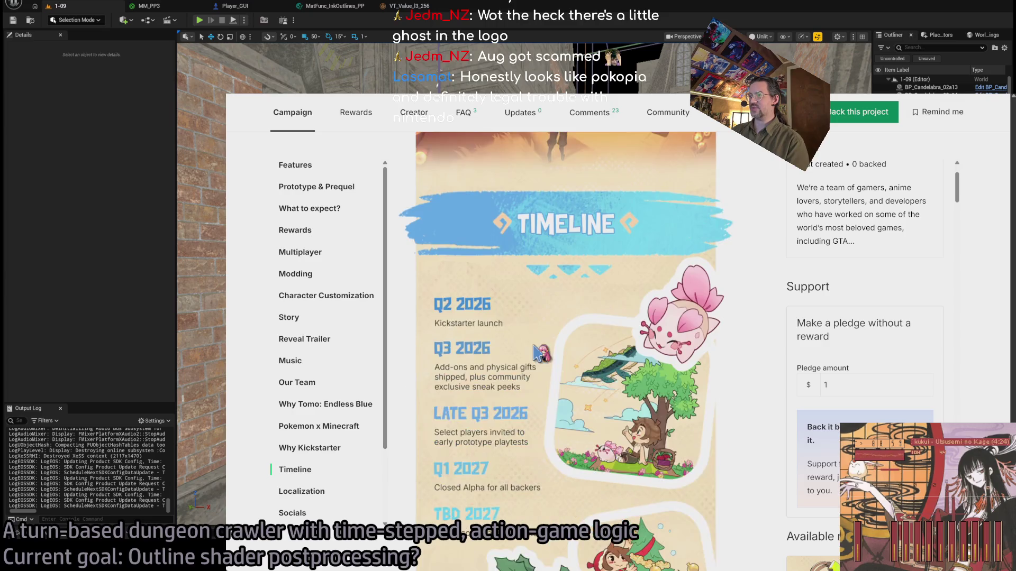
scroll(570, 376, up, 8)
scroll(571, 376, down, 2)
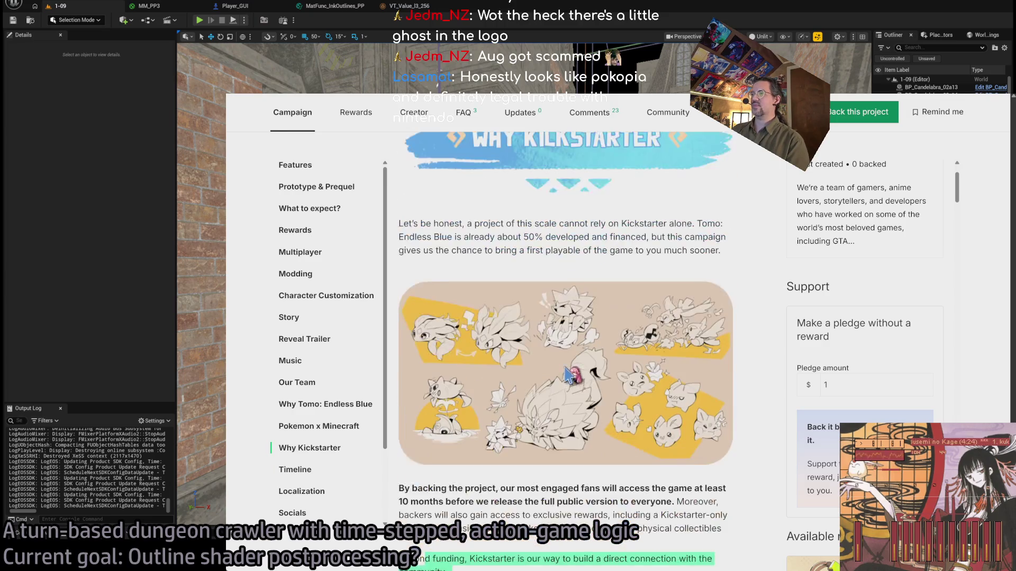
scroll(566, 373, up, 5)
scroll(569, 378, down, 3)
scroll(754, 317, down, 1)
triple_click(683, 360)
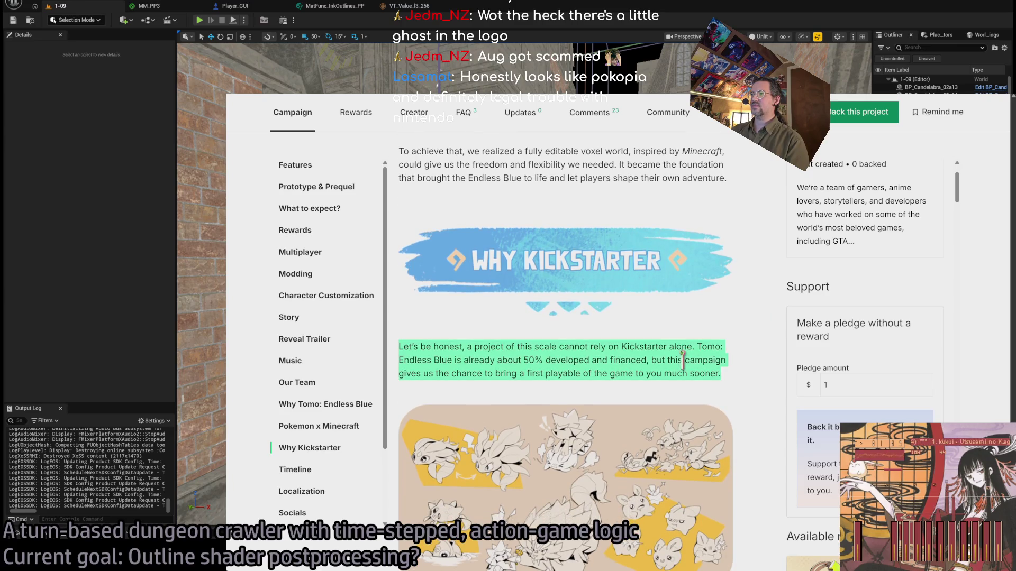
click(590, 361)
triple_click(525, 351)
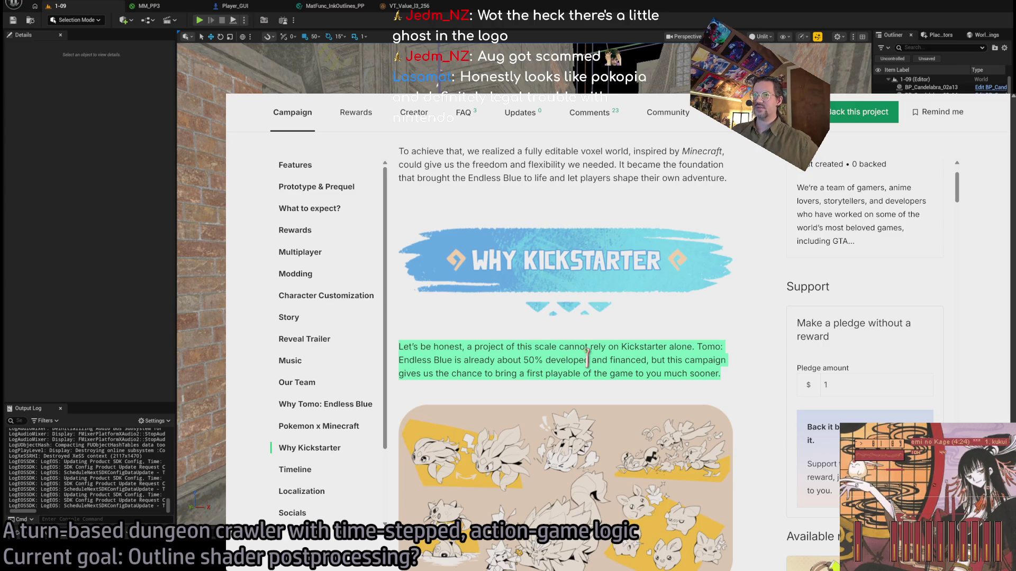
scroll(293, 338, up, 10)
scroll(565, 328, up, 10)
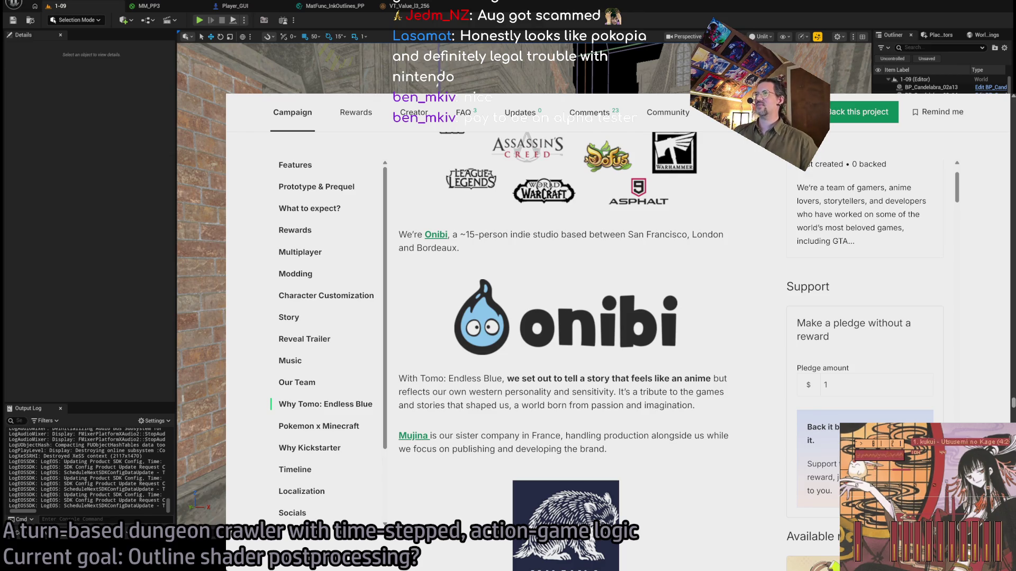
drag(400, 235, 436, 246)
click(495, 265)
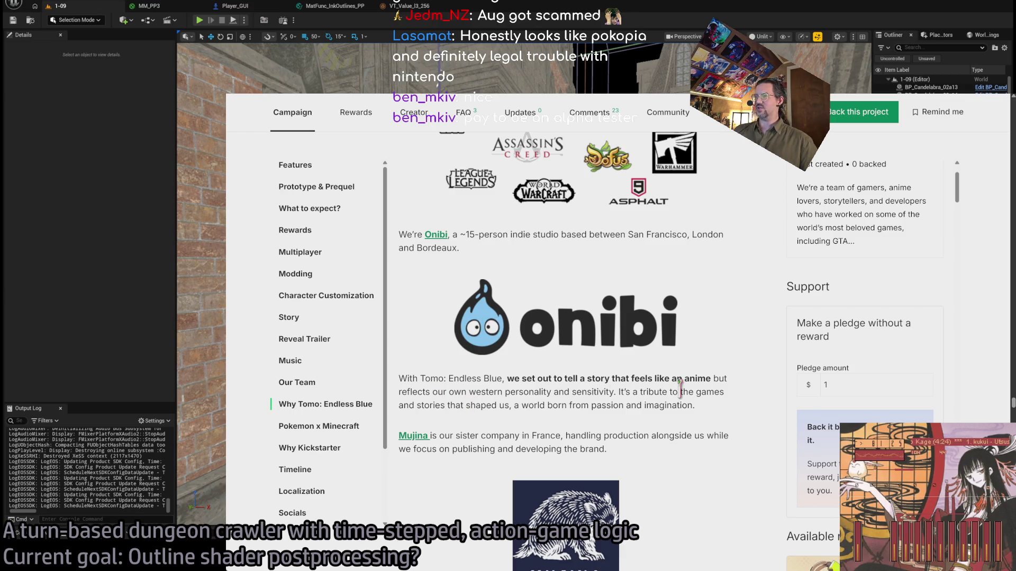
scroll(657, 400, down, 15)
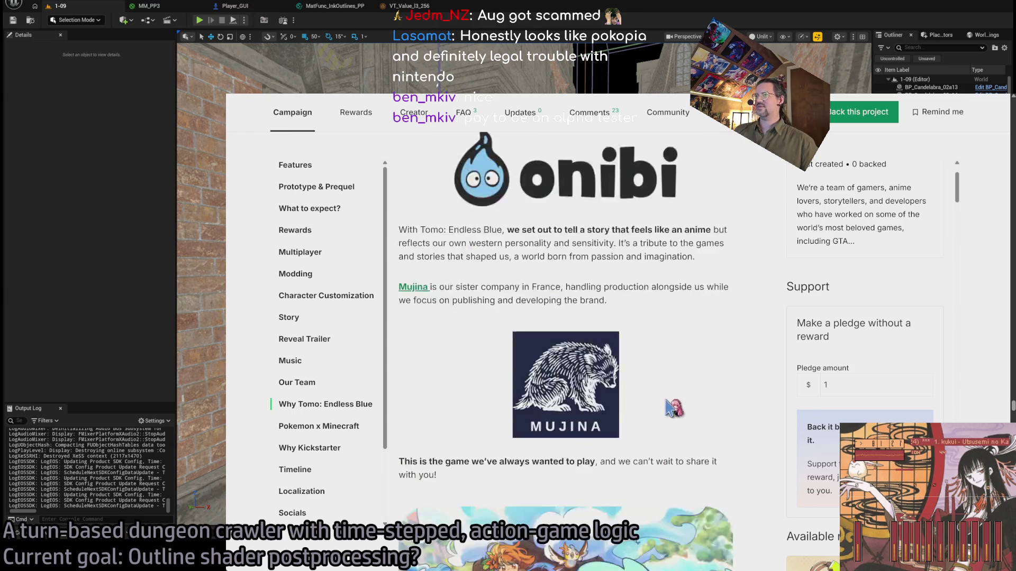
scroll(657, 400, down, 3)
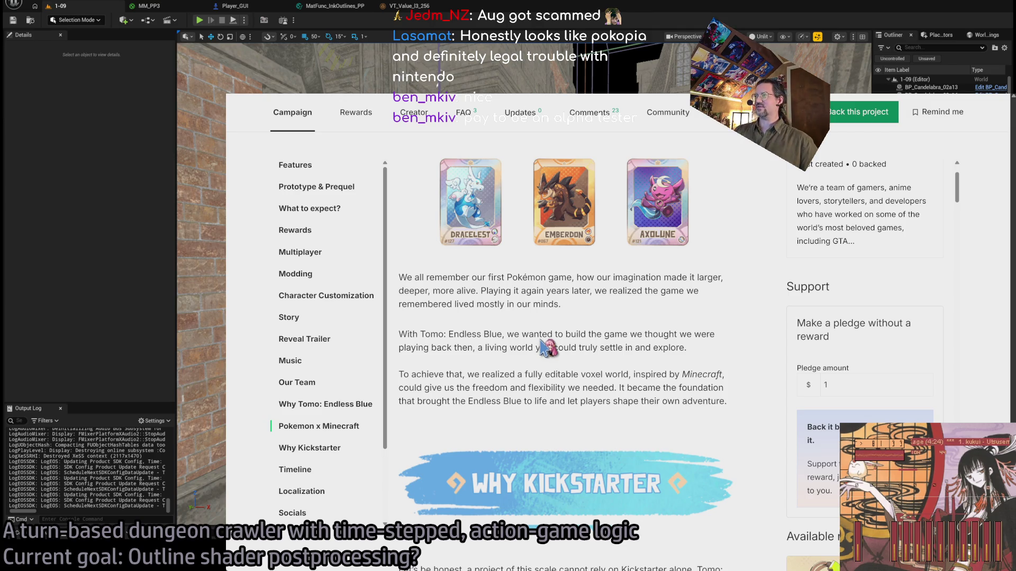
triple_click(541, 306)
drag(541, 306, 578, 378)
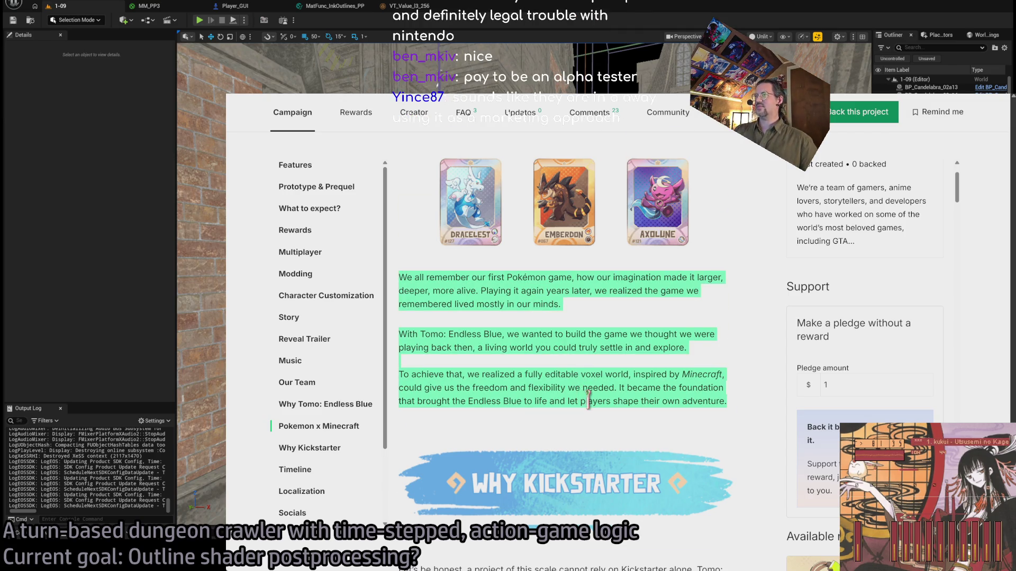
scroll(585, 397, down, 6)
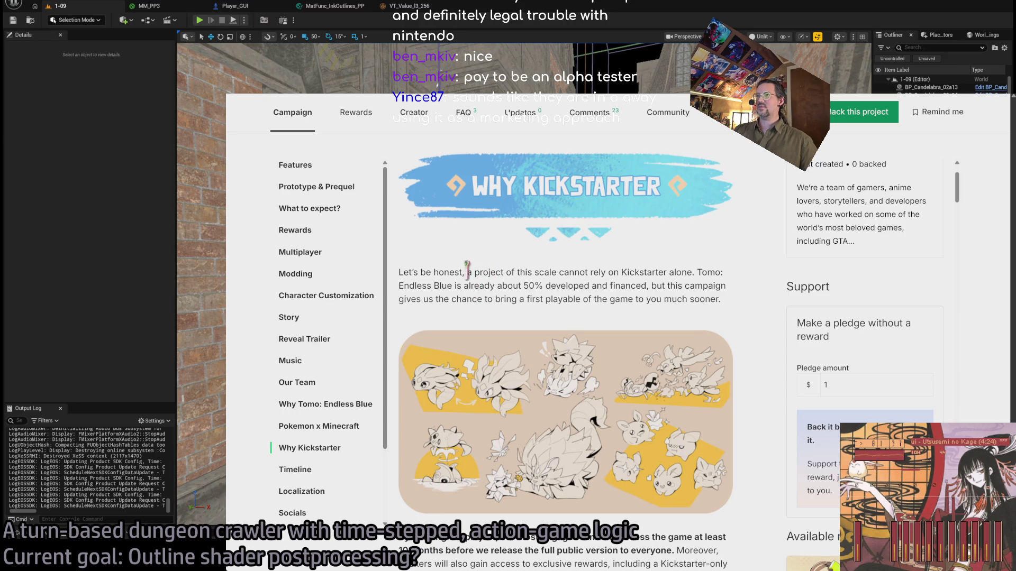
drag(433, 271, 650, 298)
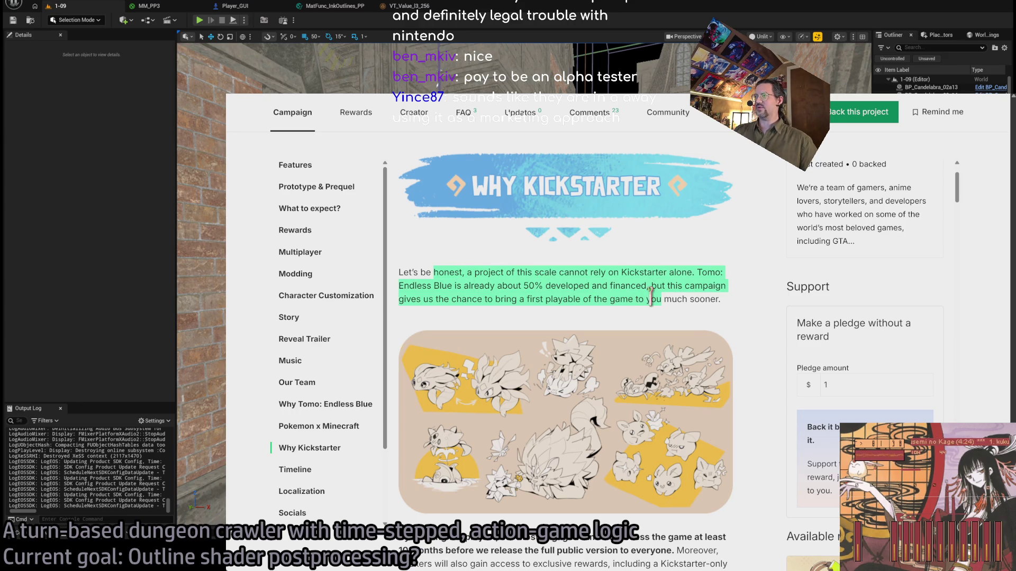
click(612, 296)
double_click(408, 271)
mouse_move(408, 271)
mouse_down()
mouse_move(656, 299)
mouse_move(639, 287)
mouse_up()
click(501, 275)
mouse_move(399, 286)
mouse_down()
mouse_move(633, 285)
mouse_move(733, 306)
mouse_move(666, 289)
mouse_move(401, 272)
mouse_up()
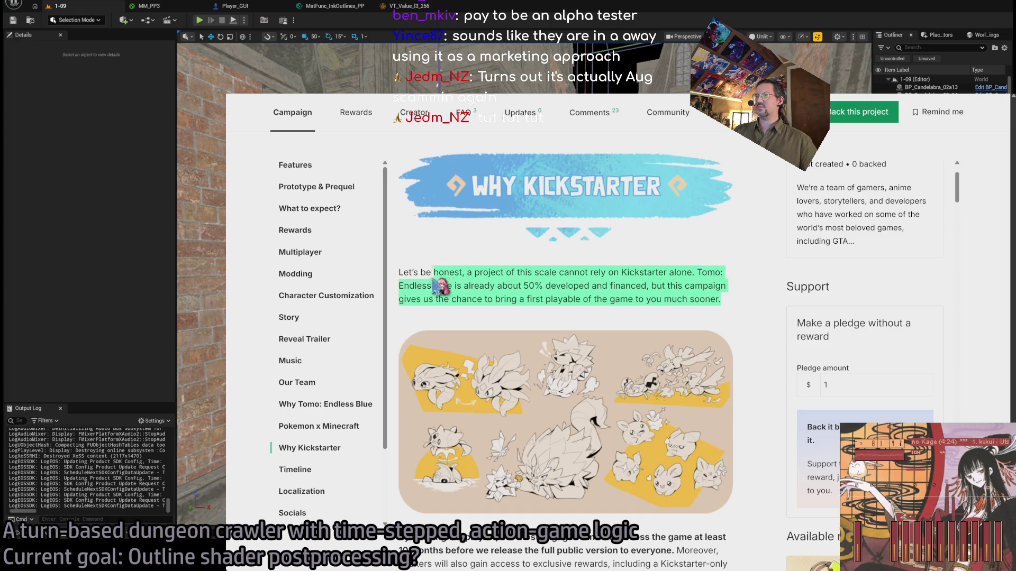
click(584, 292)
triple_click(584, 292)
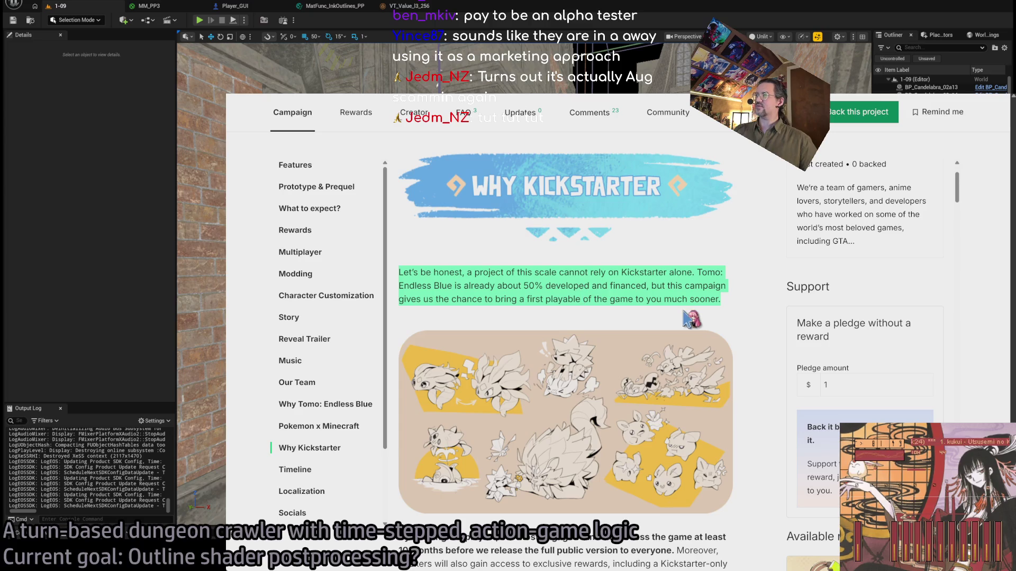
scroll(741, 320, up, 10)
scroll(749, 320, up, 15)
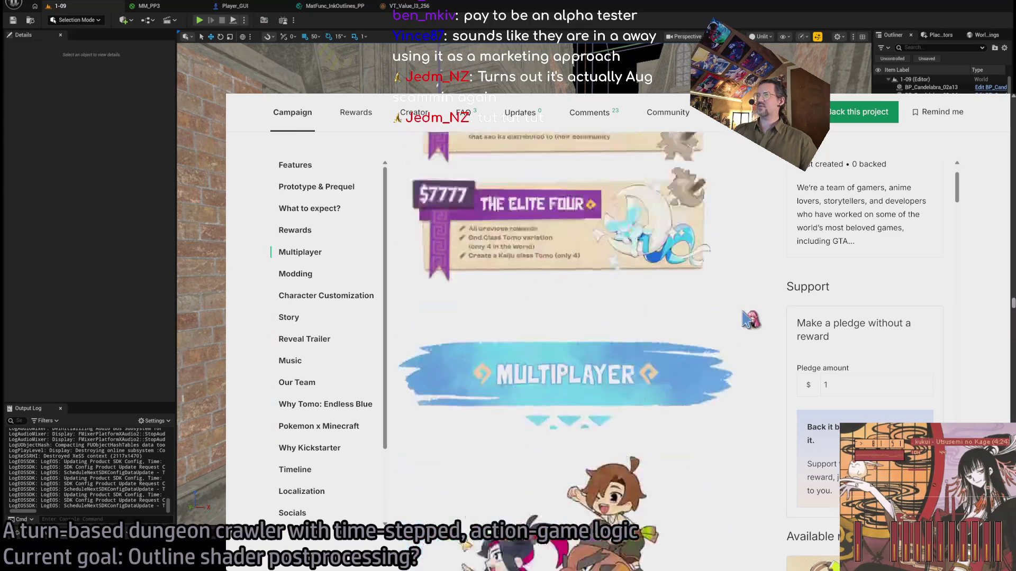
Highlight the $54,176 pledged and 388 backers stats, then the Tomo Endless Blue title and subtitle
scroll(749, 320, up, 15)
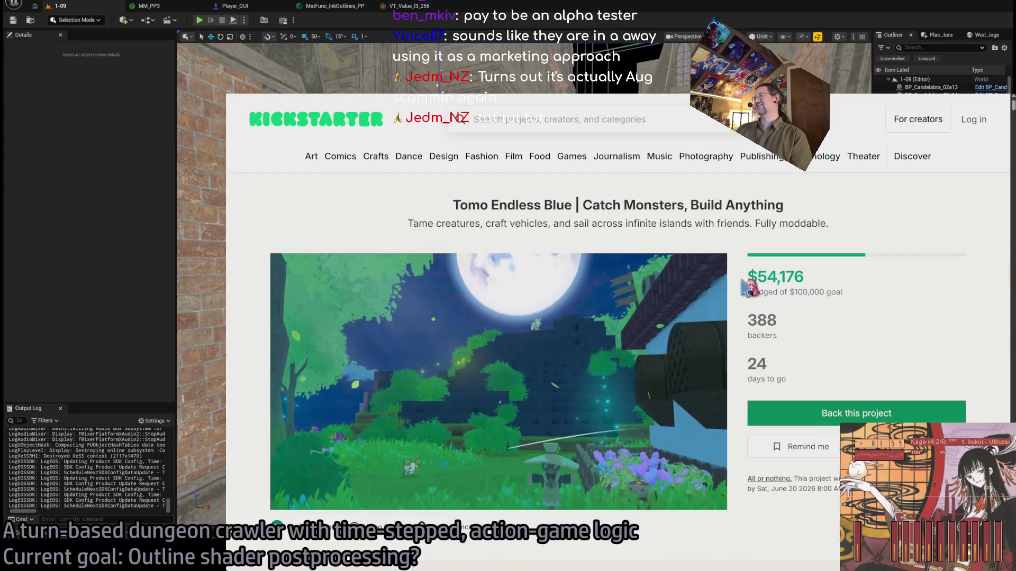
mouse_move(744, 281)
mouse_down()
mouse_move(974, 339)
mouse_move(784, 276)
mouse_move(775, 365)
mouse_move(770, 277)
mouse_move(844, 351)
mouse_move(851, 381)
mouse_move(746, 267)
mouse_up()
click(849, 382)
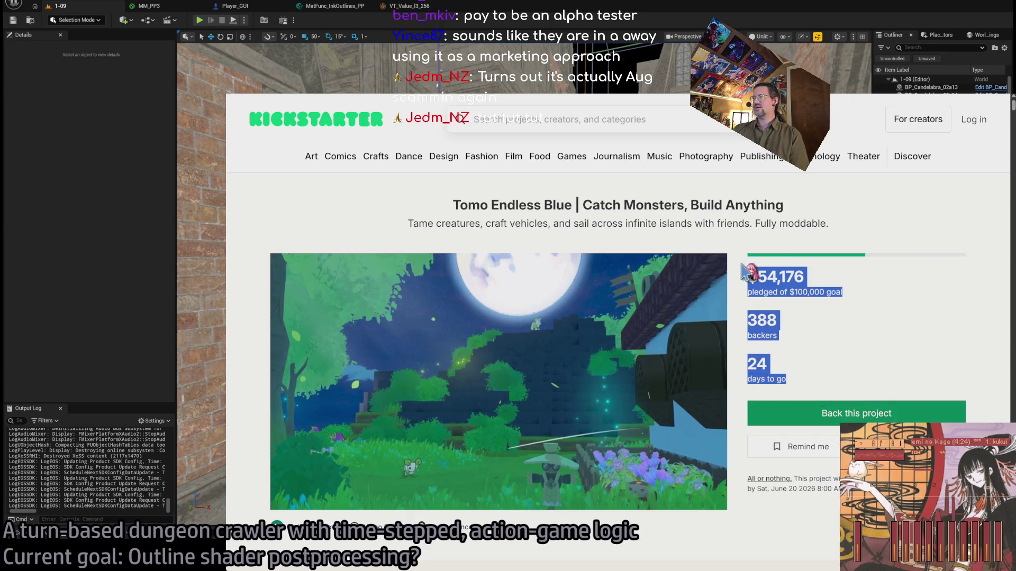
click(741, 278)
mouse_move(819, 372)
mouse_down()
mouse_move(756, 270)
mouse_move(828, 288)
mouse_move(820, 382)
mouse_up()
click(826, 280)
click(819, 386)
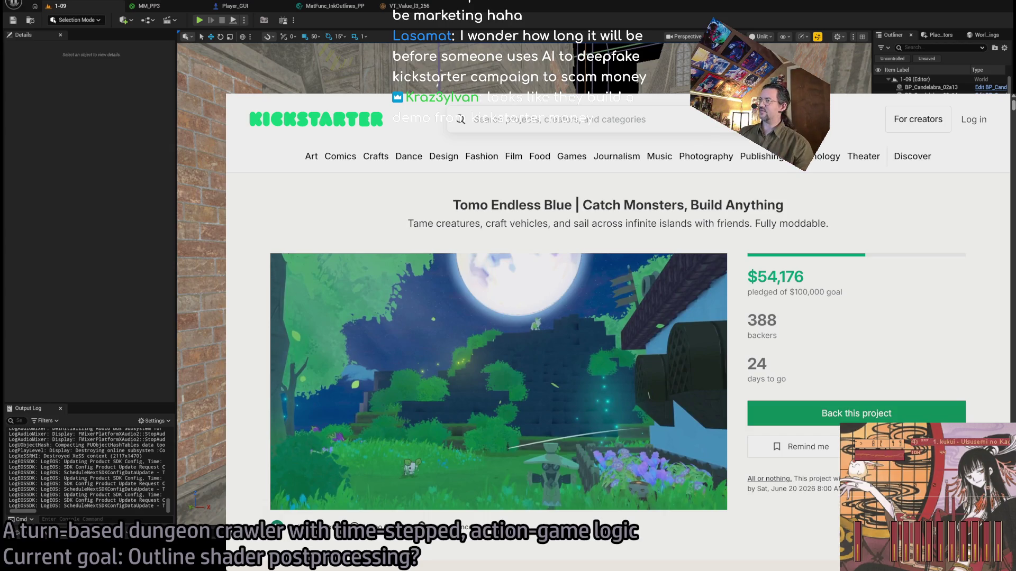
mouse_move(451, 206)
mouse_down()
mouse_move(822, 217)
mouse_move(866, 233)
mouse_move(547, 242)
mouse_move(405, 216)
mouse_move(860, 236)
mouse_move(757, 215)
mouse_move(439, 211)
mouse_move(873, 241)
mouse_up()
Select the $100,000 goal figure and the funding stats block from $54,229 pledged to days to go
click(439, 211)
click(855, 234)
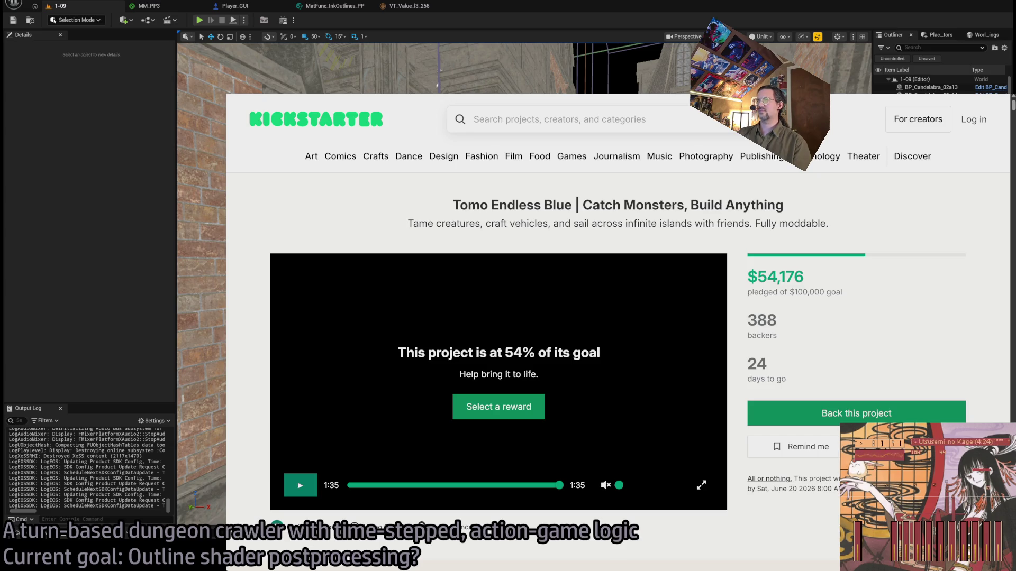
double_click(809, 292)
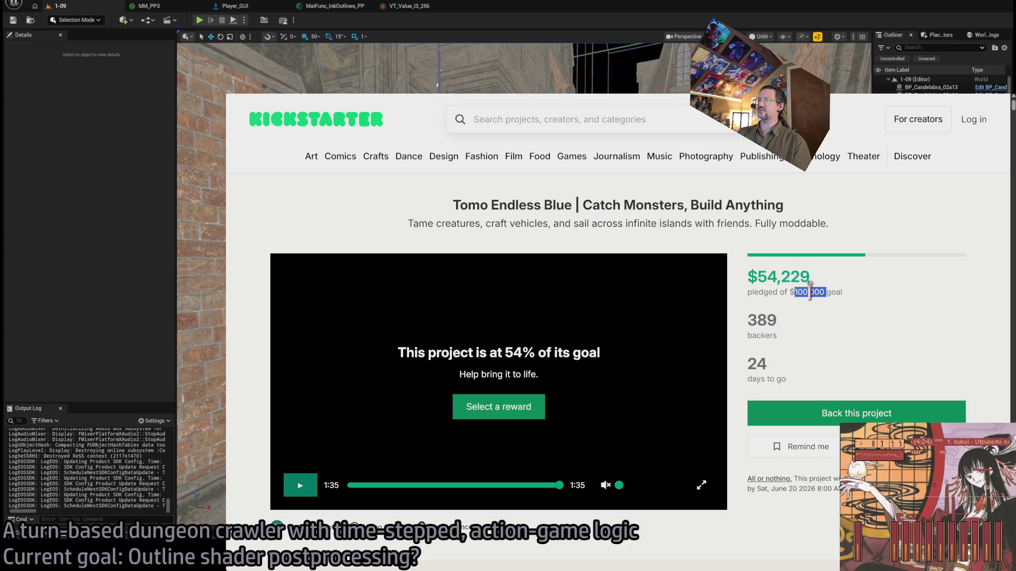
triple_click(763, 293)
click(763, 293)
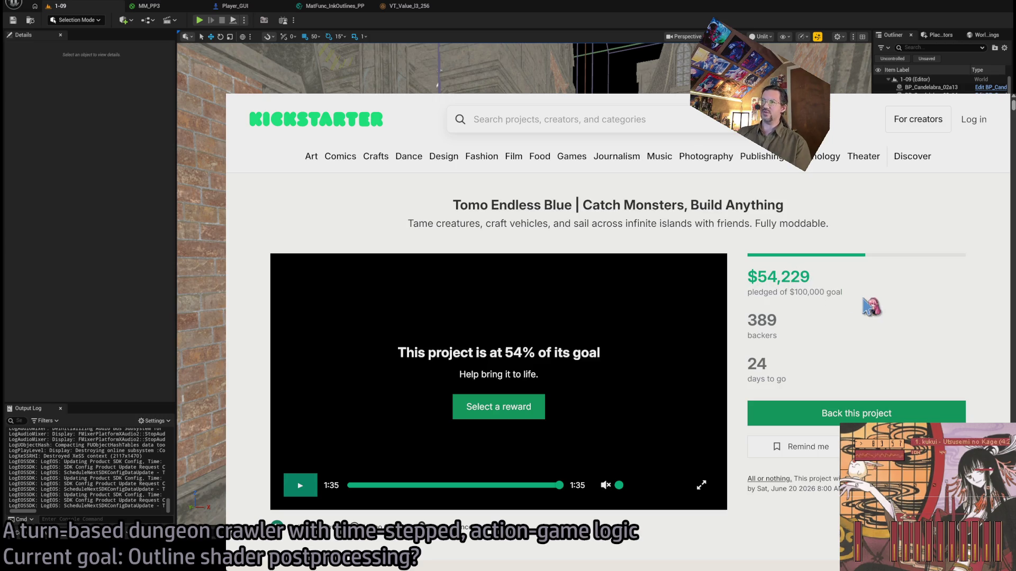
double_click(810, 292)
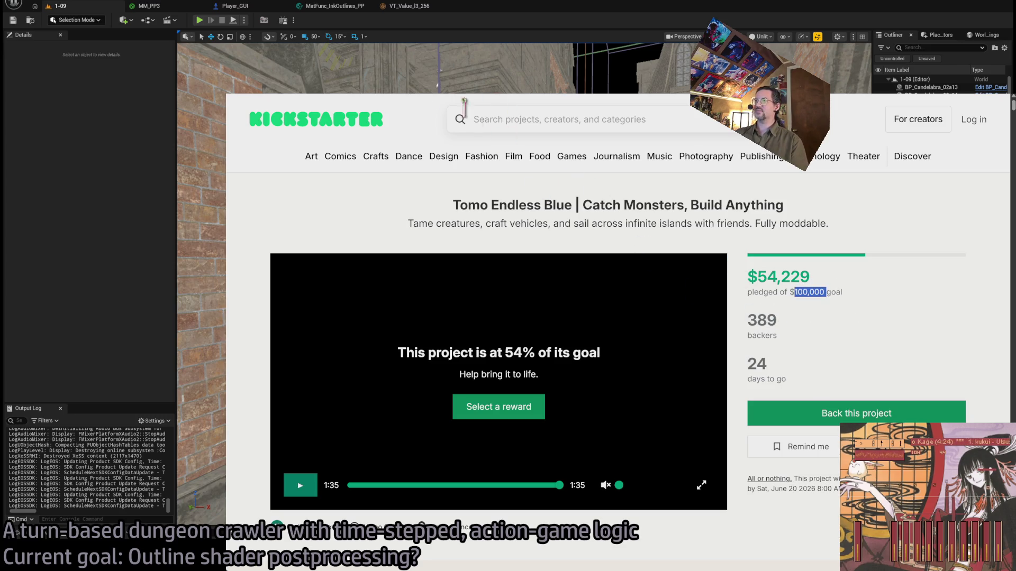
drag(857, 293, 747, 276)
click(852, 311)
drag(848, 309, 746, 288)
drag(843, 374, 749, 278)
click(841, 373)
mouse_move(841, 375)
mouse_down()
mouse_move(809, 384)
mouse_move(751, 265)
mouse_up()
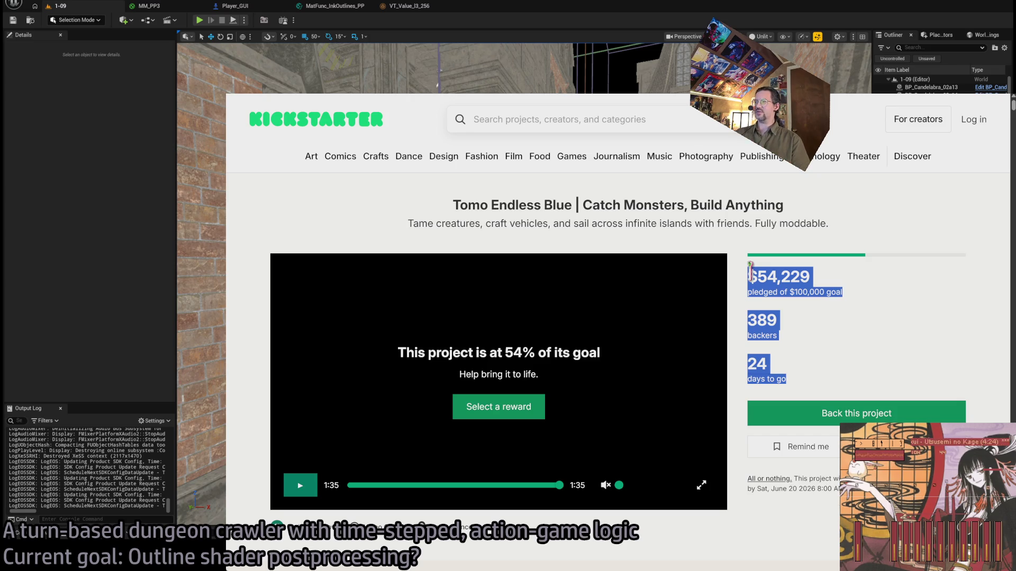
Return to the Explore projects grid and open the Die in the Dungeon campaign
click(750, 265)
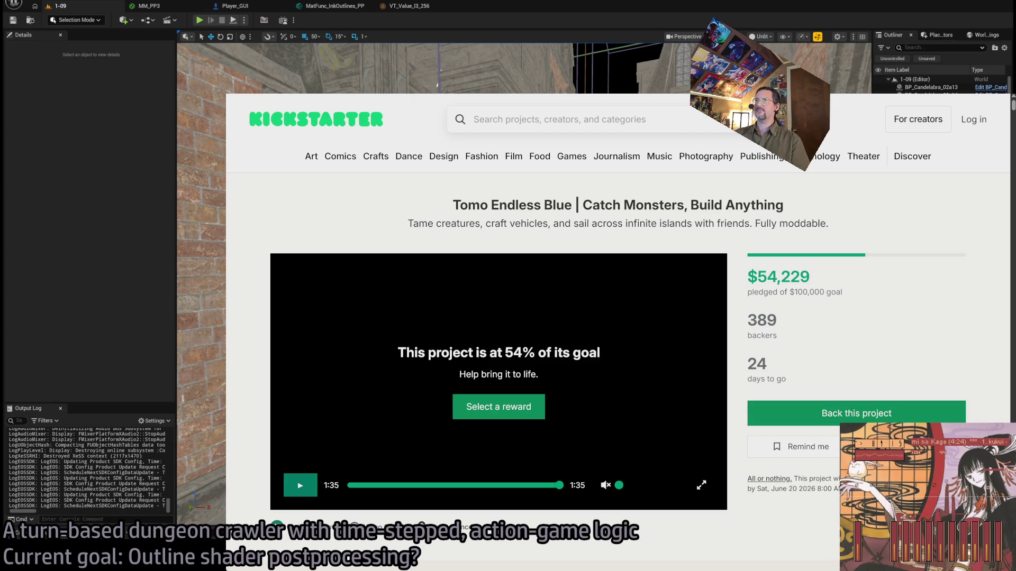
key(alt+Left)
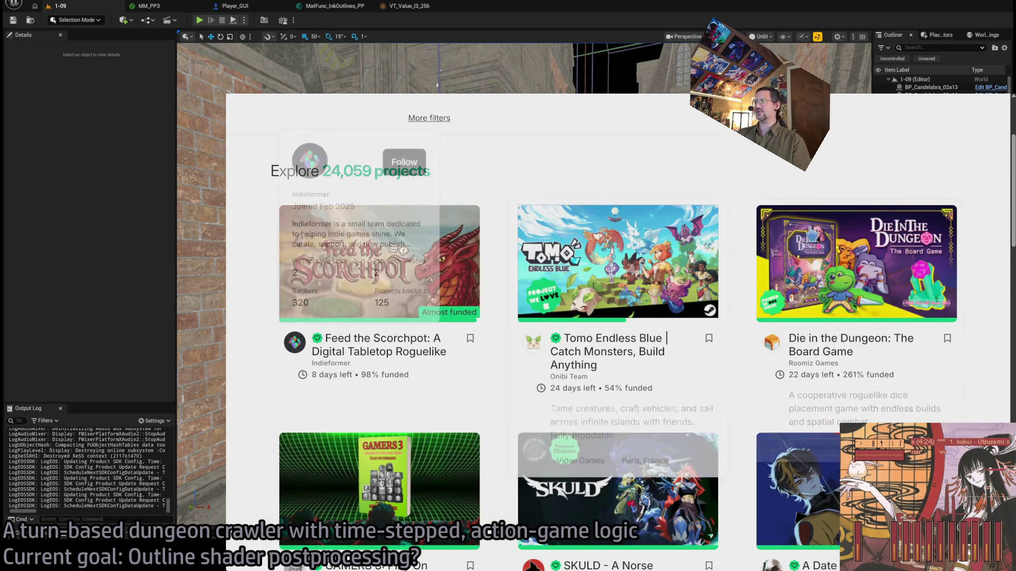
click(812, 232)
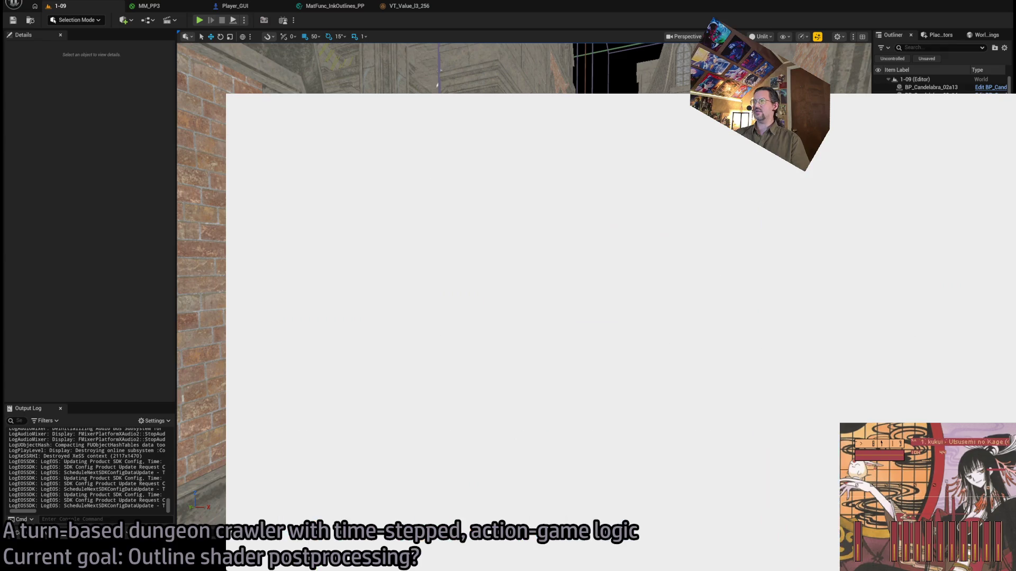
Play the Die in the Dungeon video, skip it to 0:49, then return to the project listing
click(494, 379)
scroll(433, 372, down, 3)
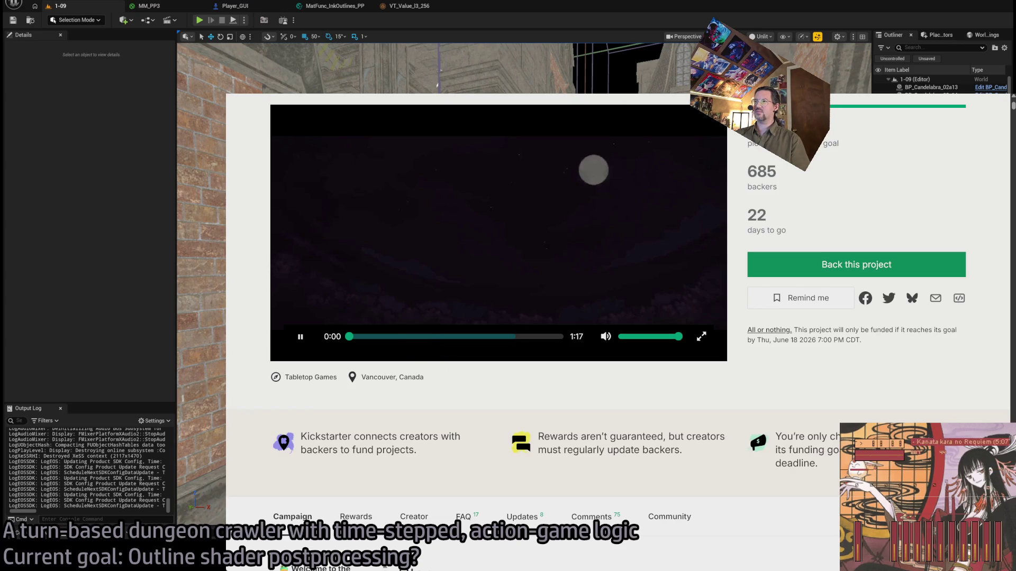
scroll(389, 239, up, 3)
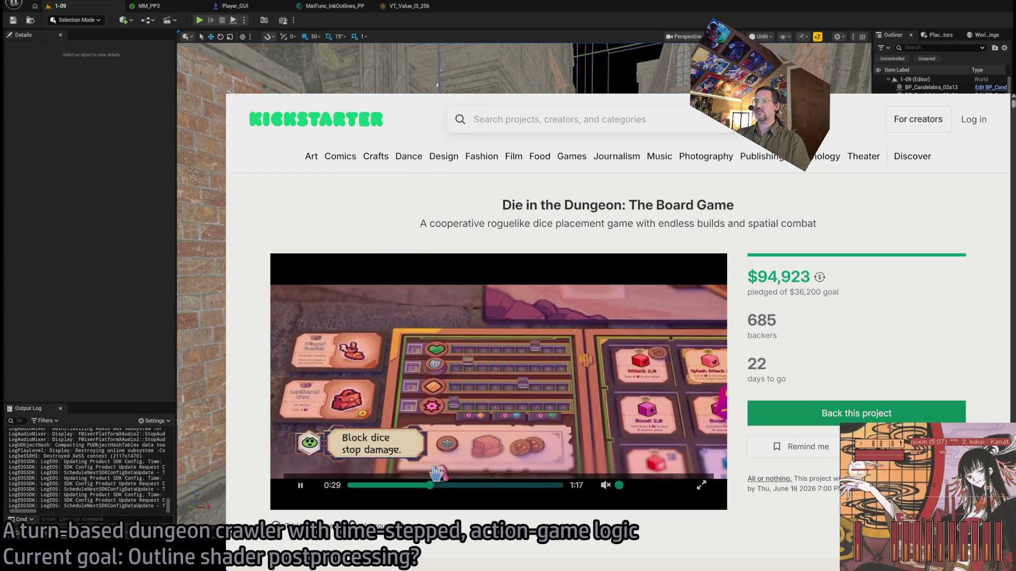
click(482, 485)
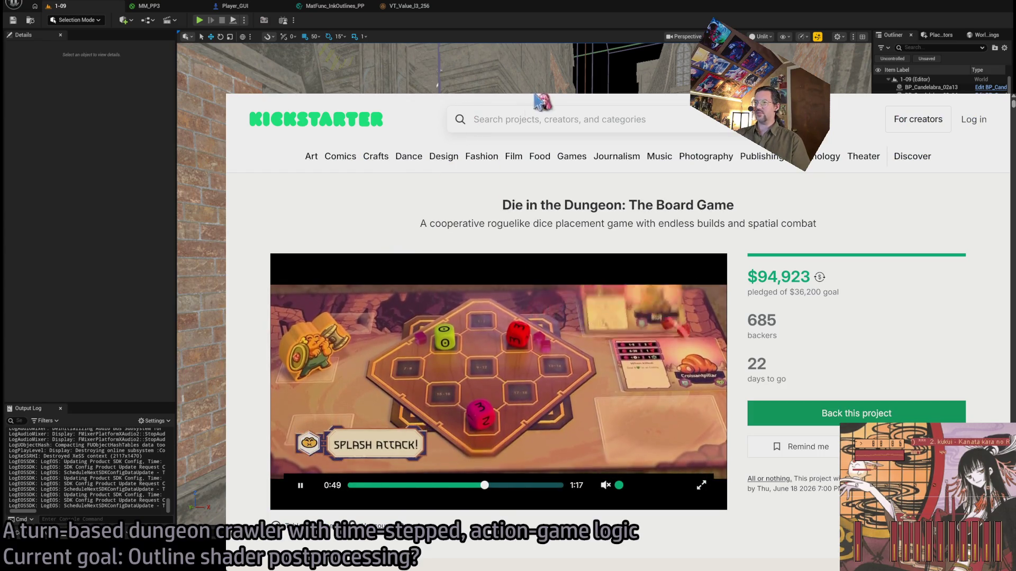
key(alt+Left)
scroll(512, 350, down, 1)
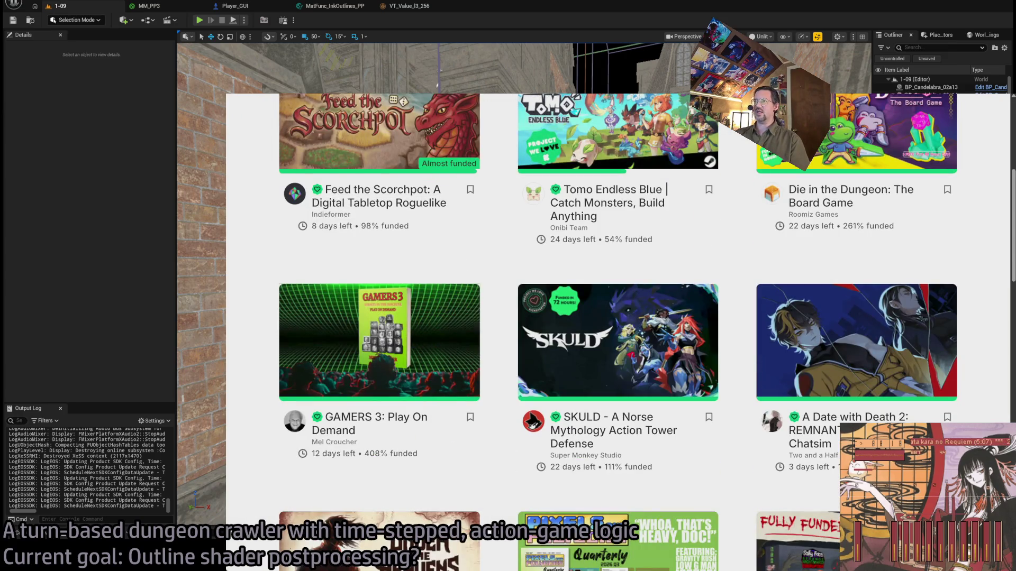
Open the GAMERS 3: Play On Demand campaign, scroll through its story, and return to the grid
click(351, 338)
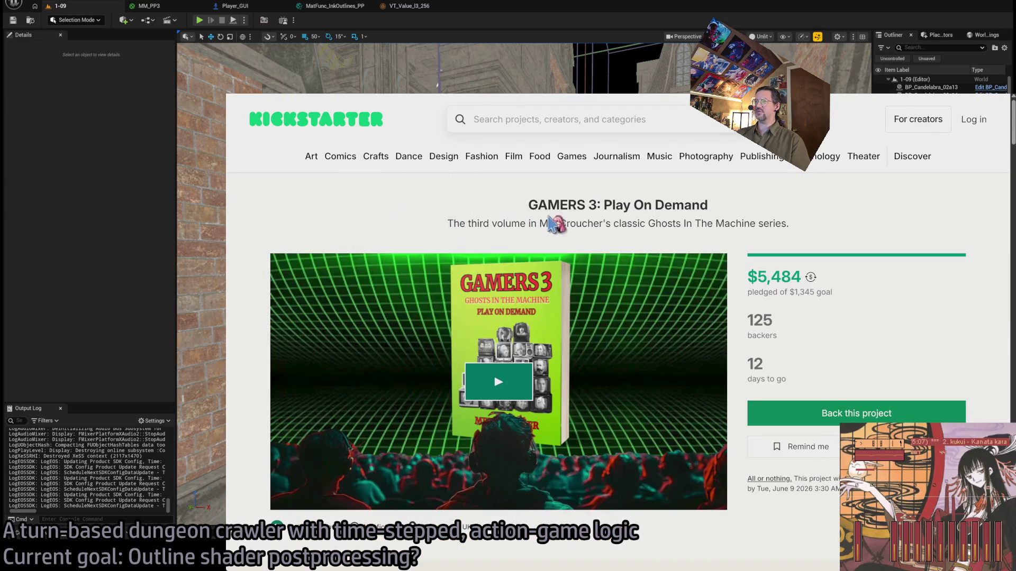
scroll(749, 227, down, 10)
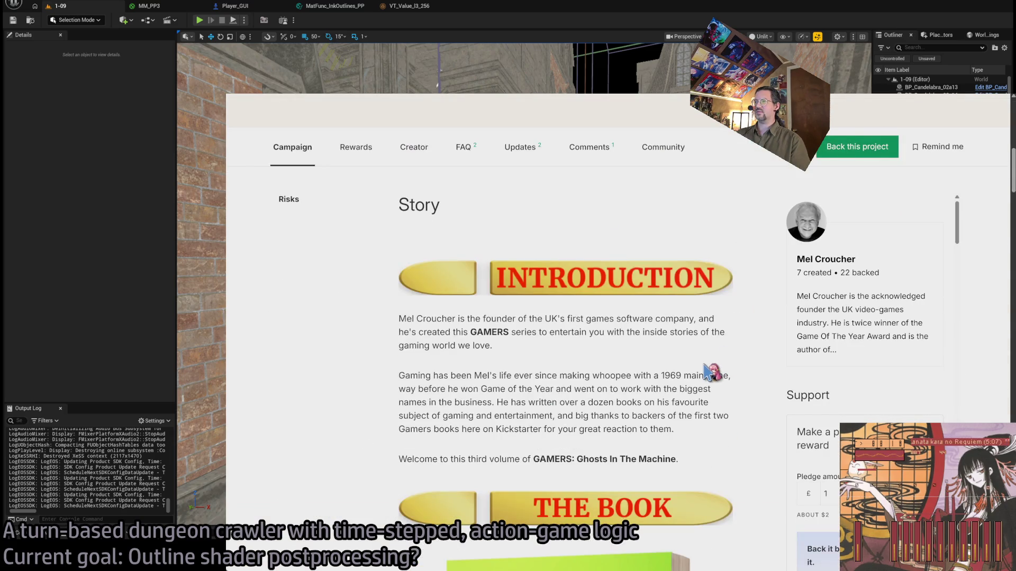
scroll(709, 372, down, 8)
scroll(710, 365, down, 5)
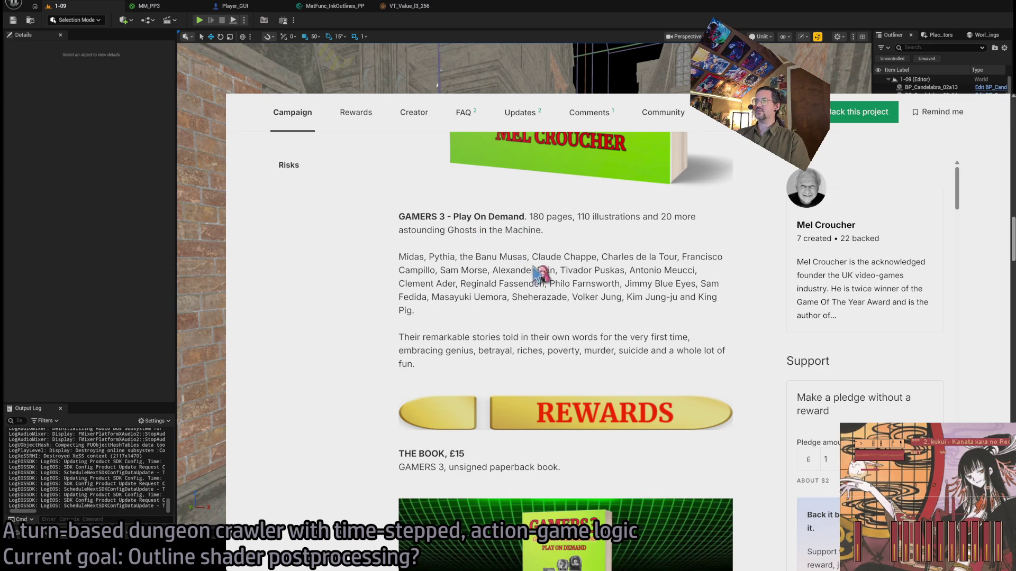
key(alt+Left)
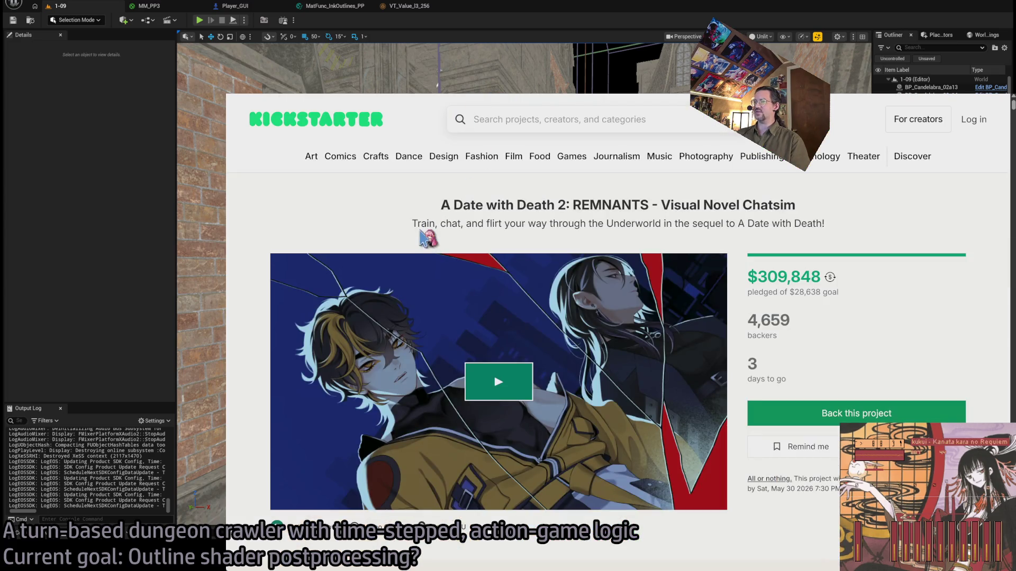
Play the A Date with Death 2 video muted and skip it ahead through 0:38 to about 1:24
drag(858, 302, 749, 269)
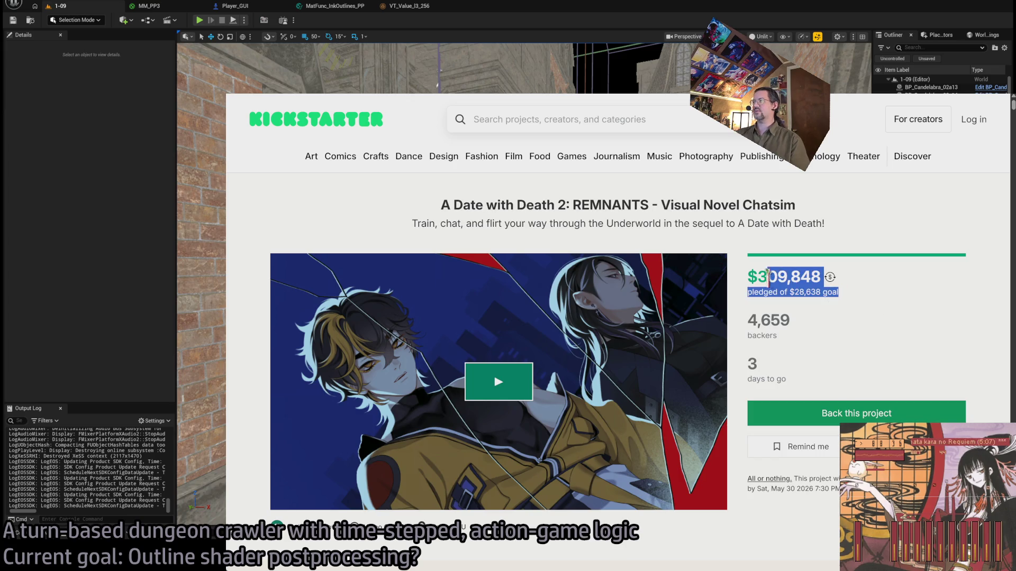
click(446, 208)
scroll(447, 267, down, 2)
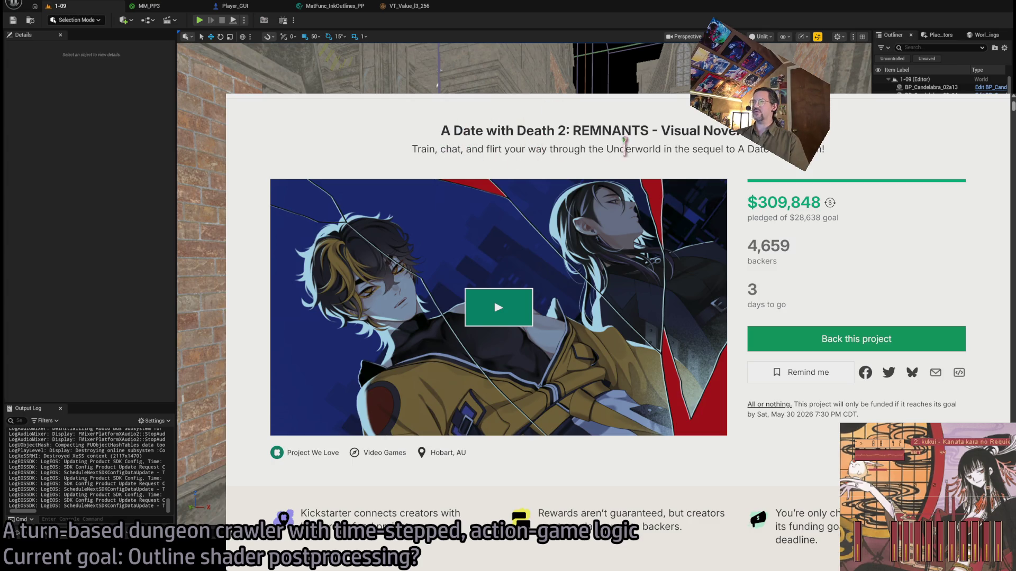
click(493, 309)
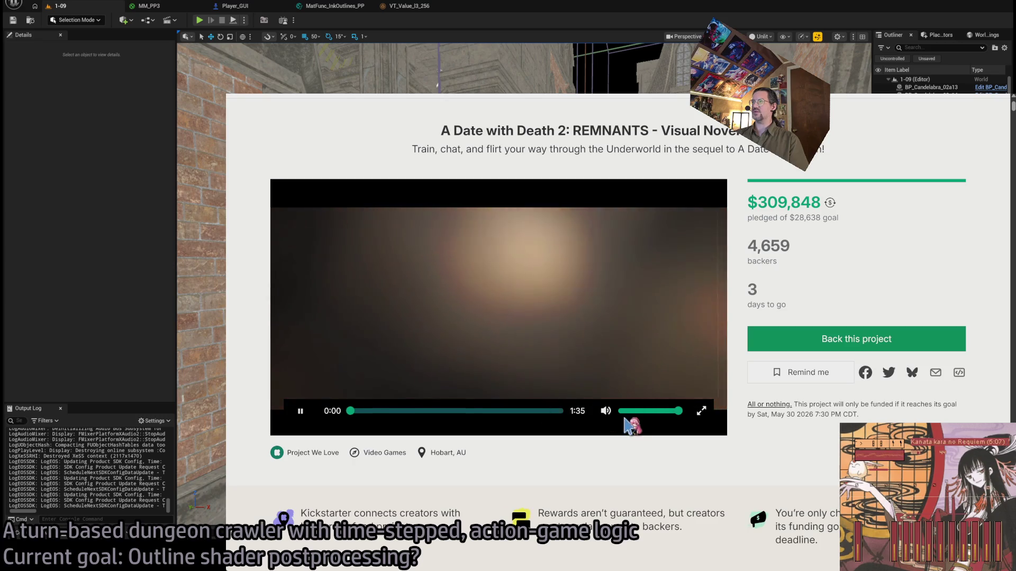
drag(641, 418, 580, 413)
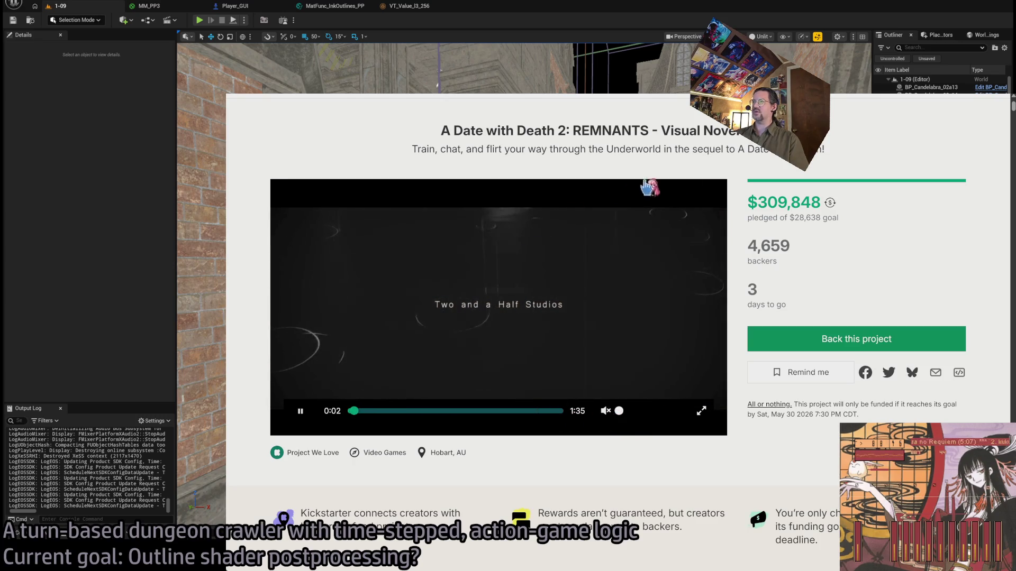
drag(374, 412, 526, 414)
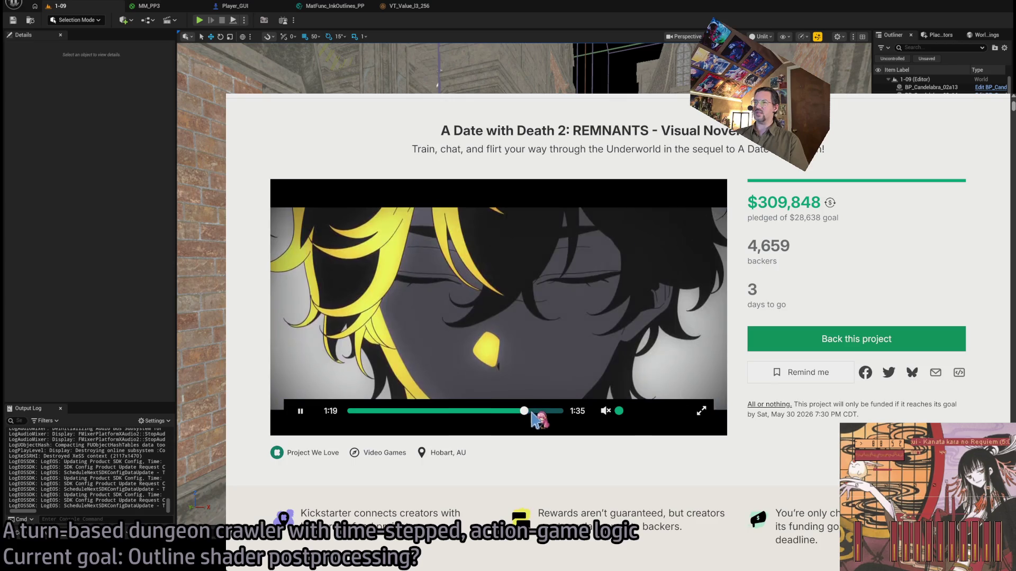
click(536, 412)
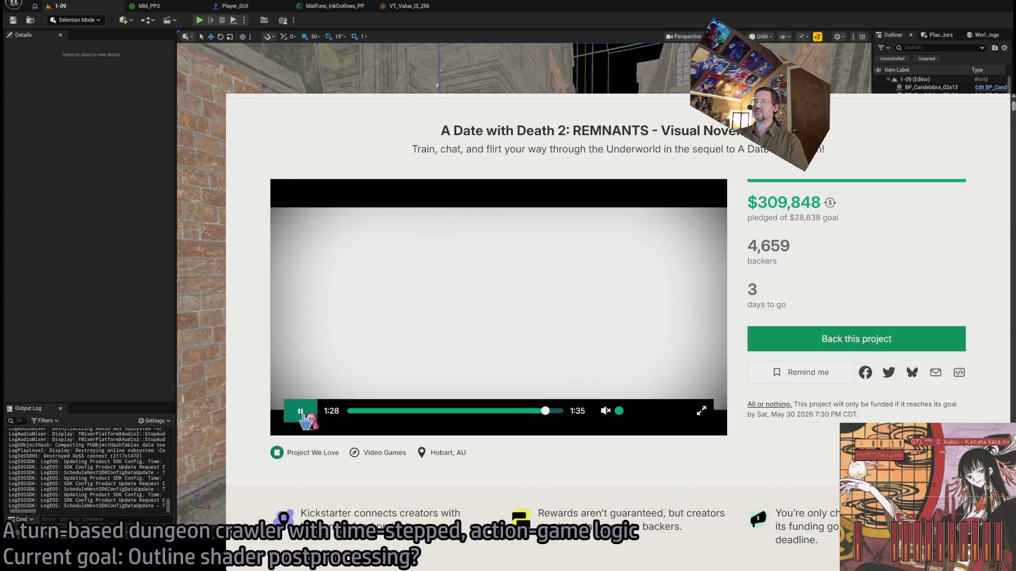
Scroll the story, select the 4,659 backer count, then go back and open Under the Heavens
scroll(381, 468, down, 4)
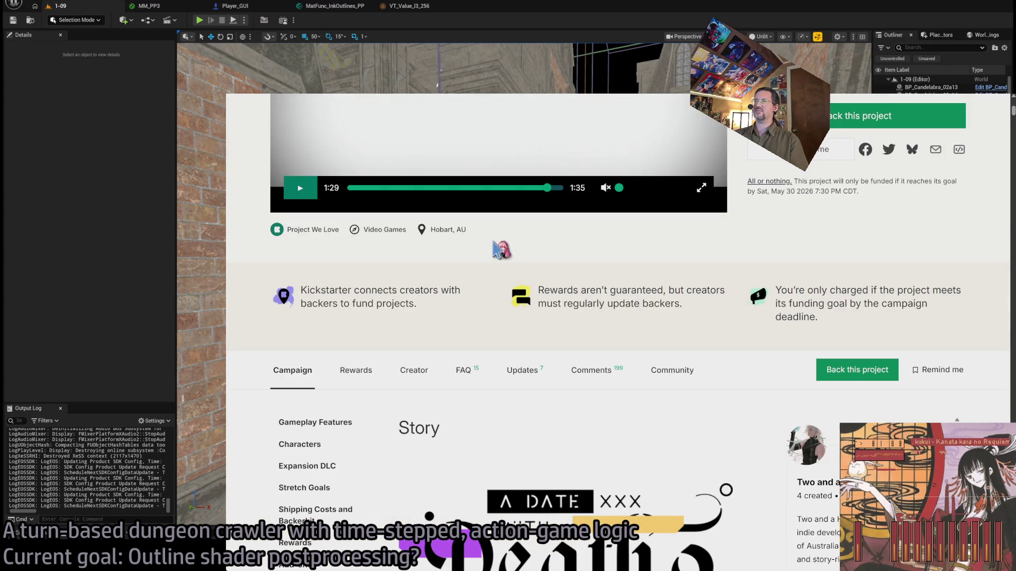
scroll(461, 238, down, 5)
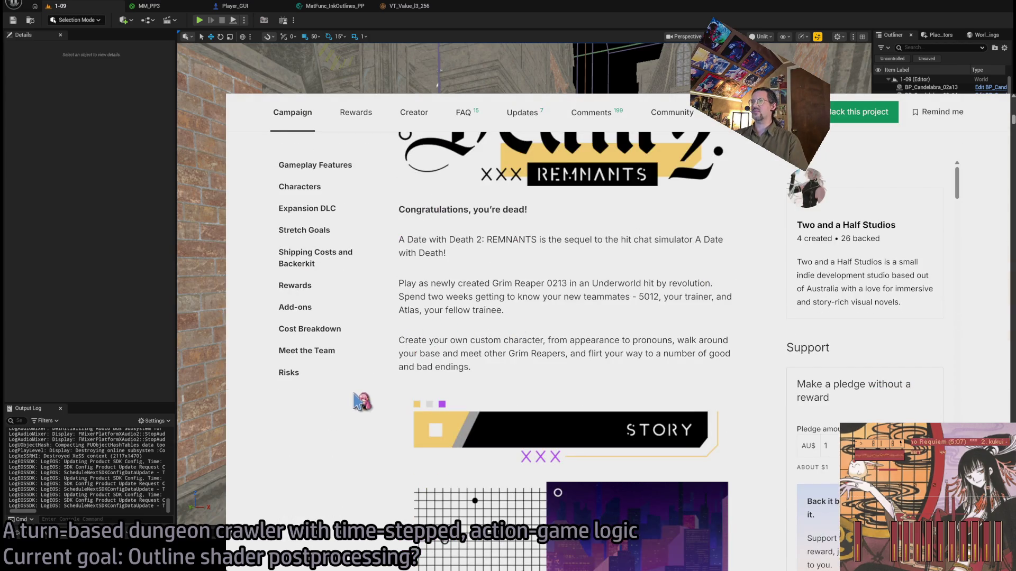
scroll(578, 316, up, 10)
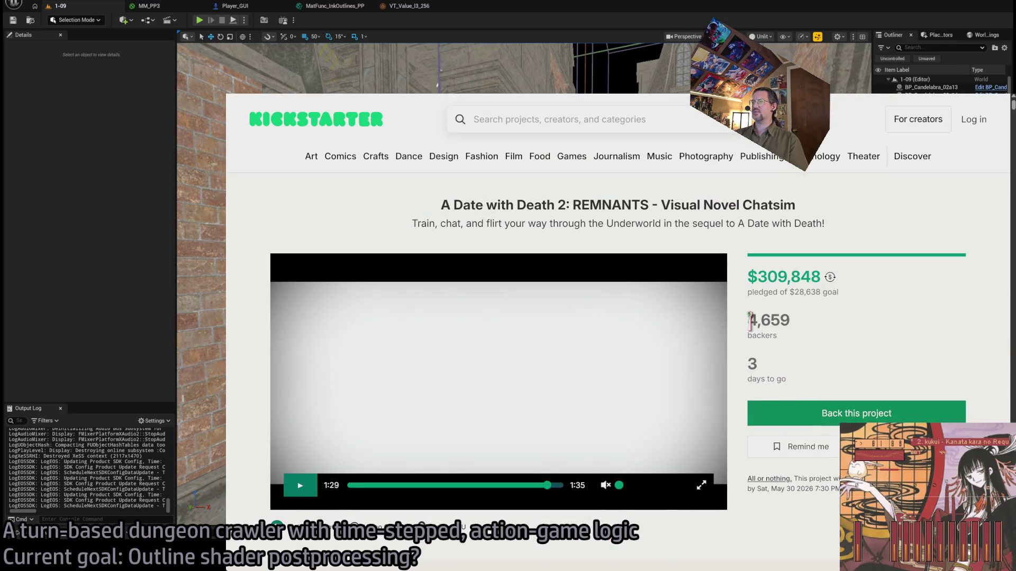
double_click(750, 320)
key(alt+Left)
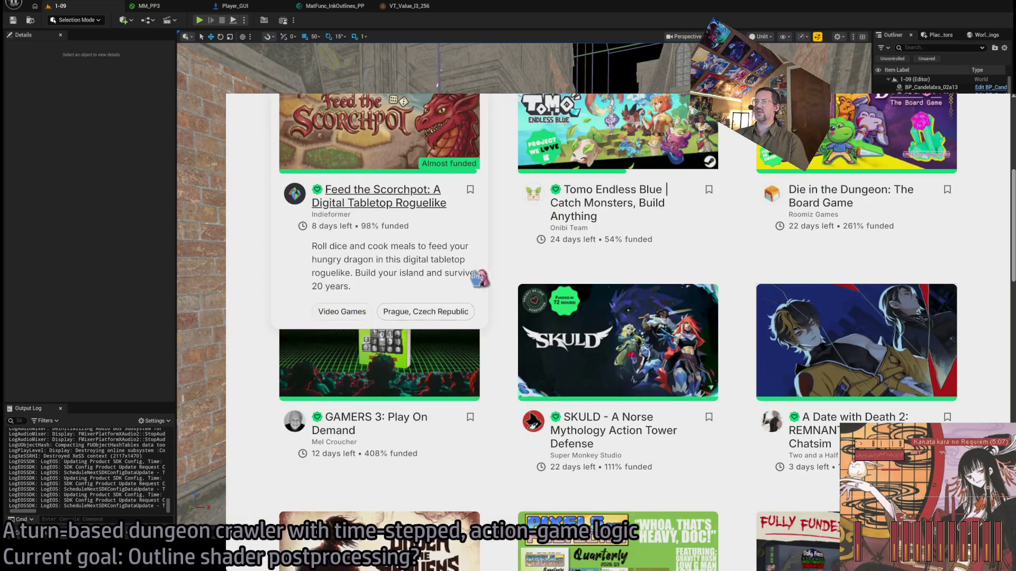
scroll(984, 281, down, 3)
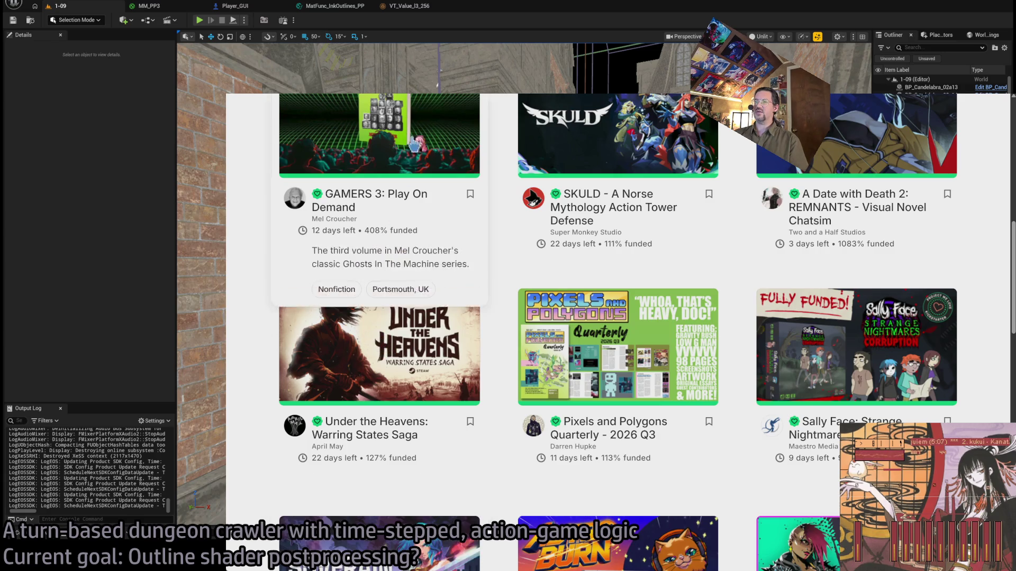
click(386, 331)
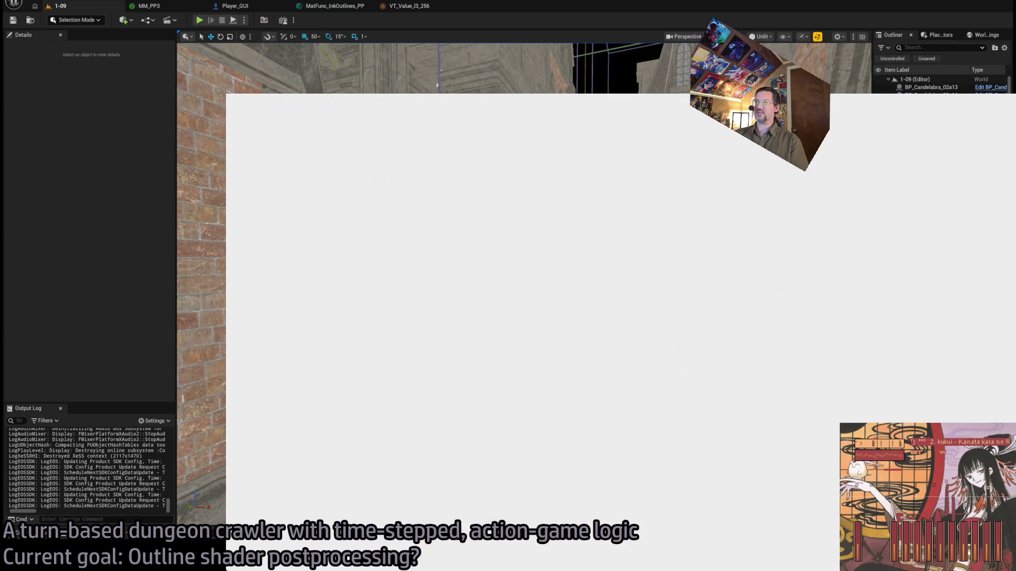
Play the Under the Heavens trailer muted, pausing and resuming it a couple of times
scroll(835, 344, down, 2)
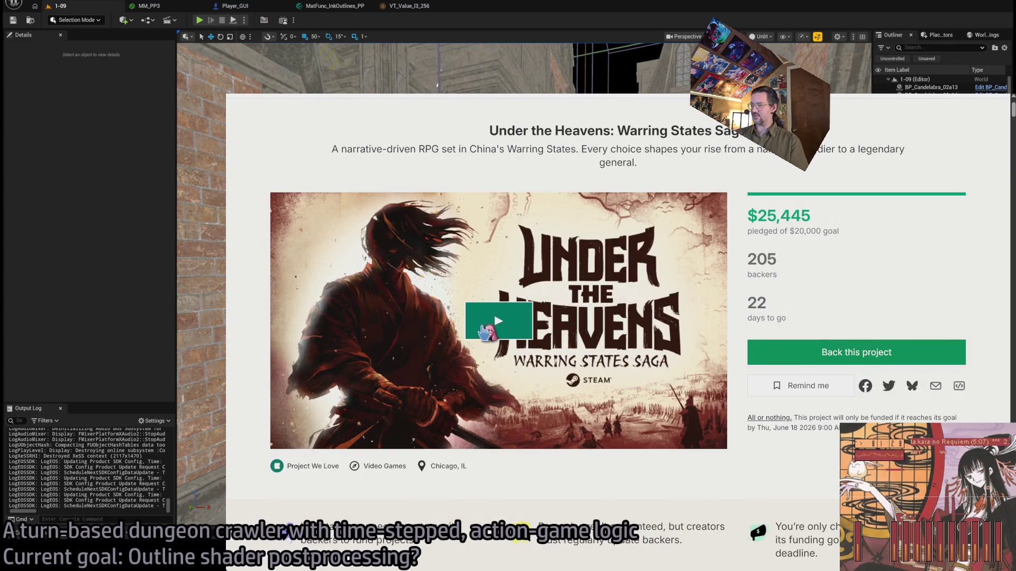
click(487, 320)
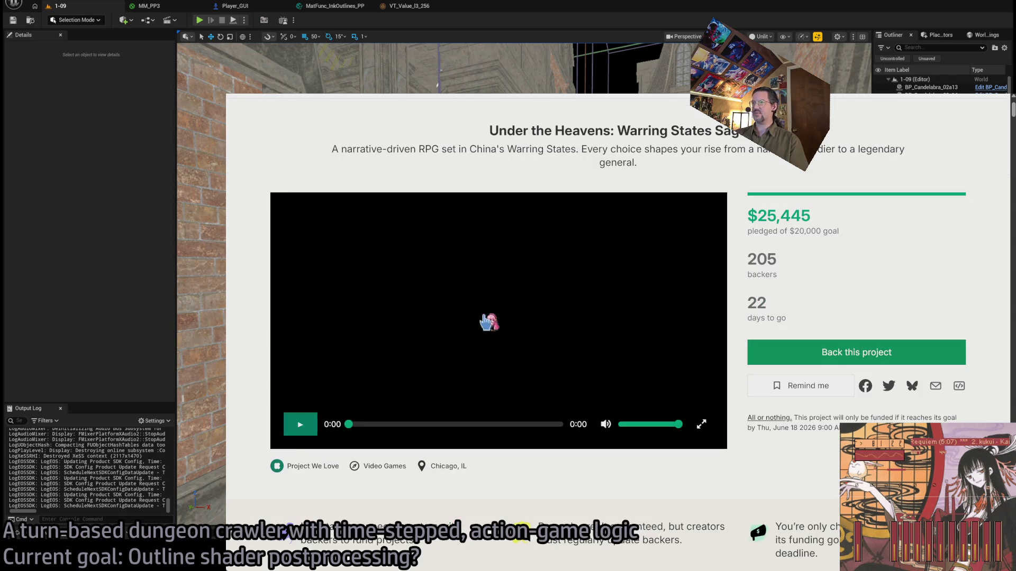
key(m)
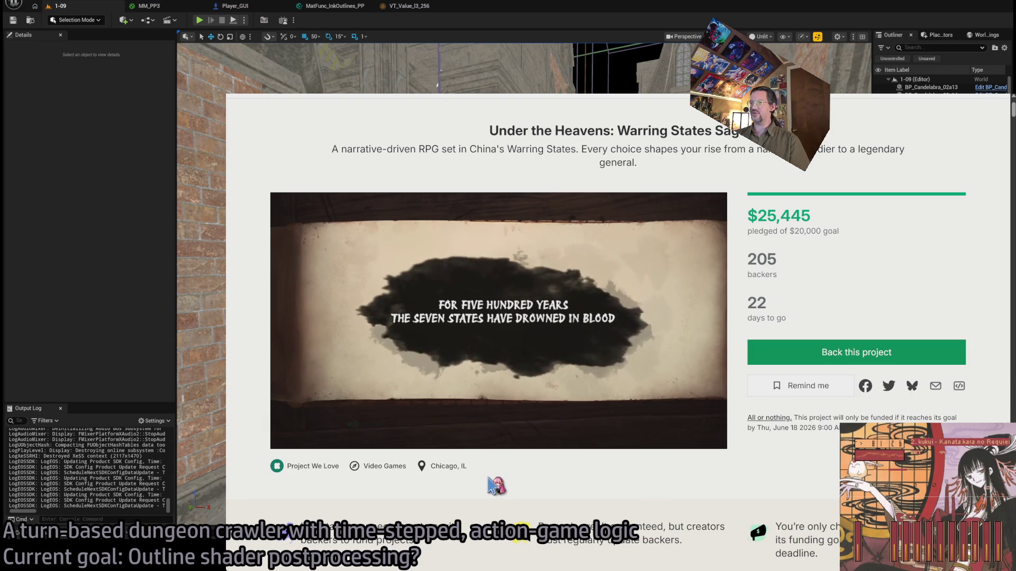
click(726, 292)
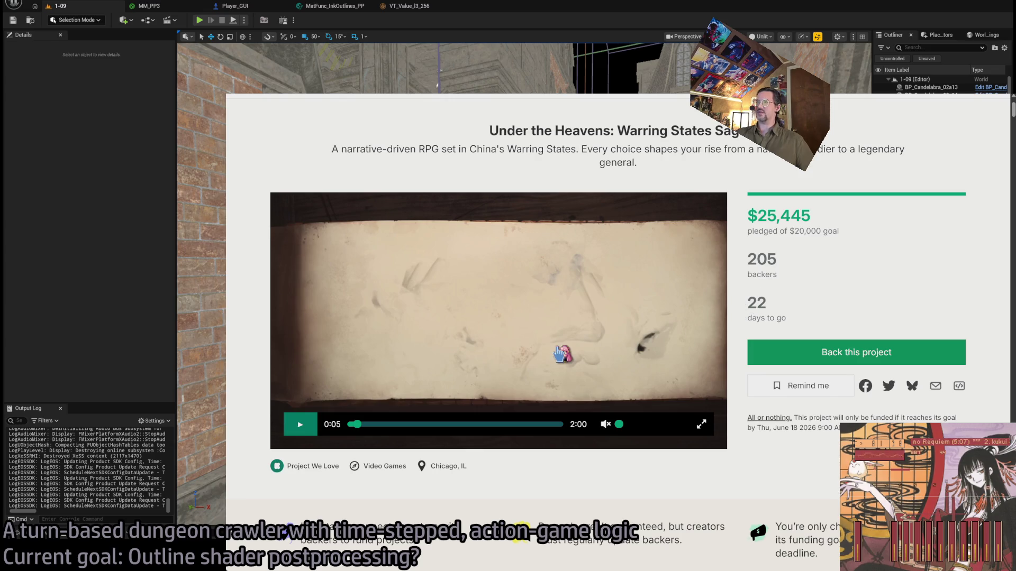
click(561, 353)
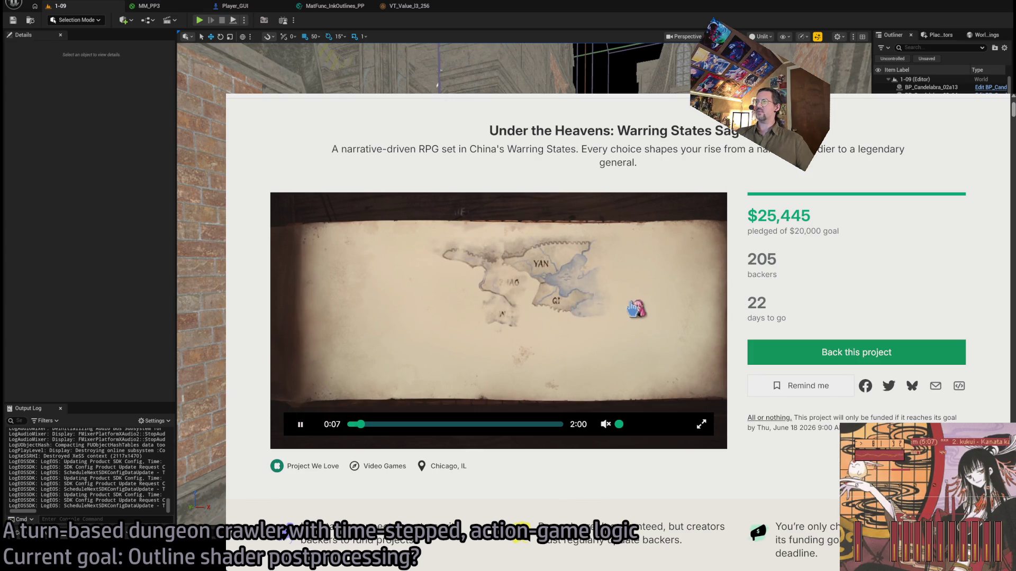
click(632, 308)
click(804, 286)
click(629, 303)
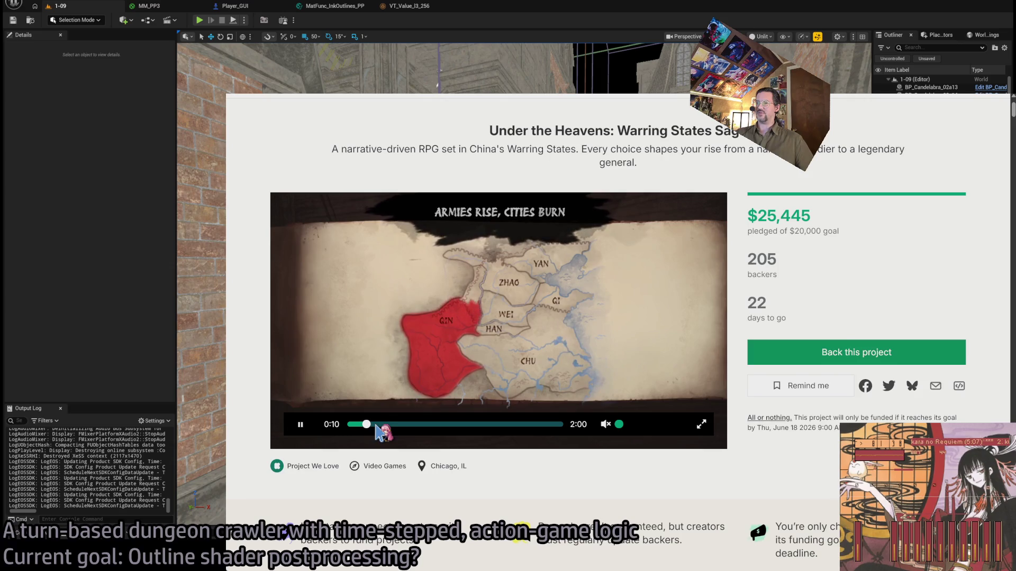
Skip the trailer forward past 0:21 and 1:06, and pause it at 1:50
click(382, 425)
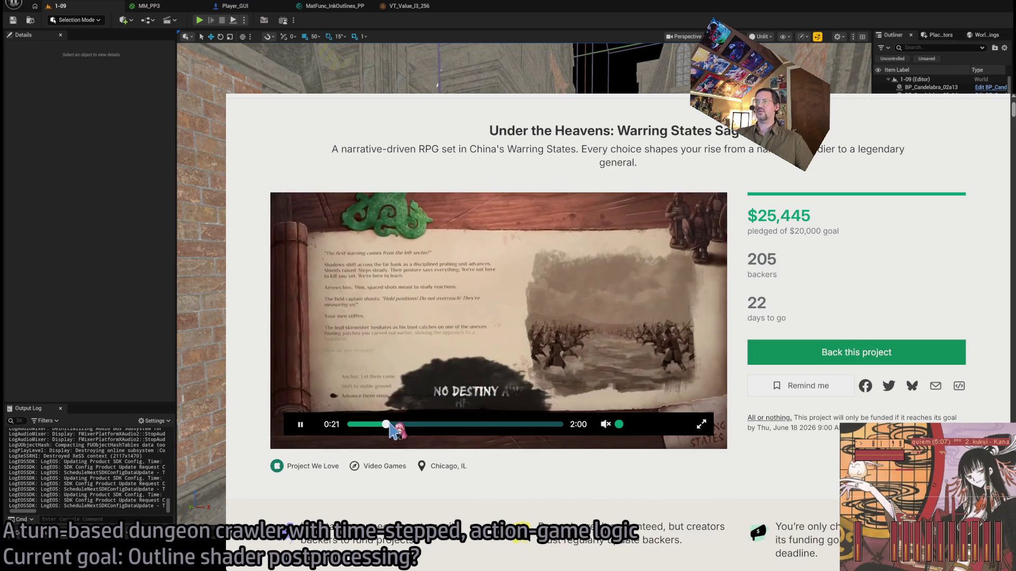
drag(390, 423, 542, 427)
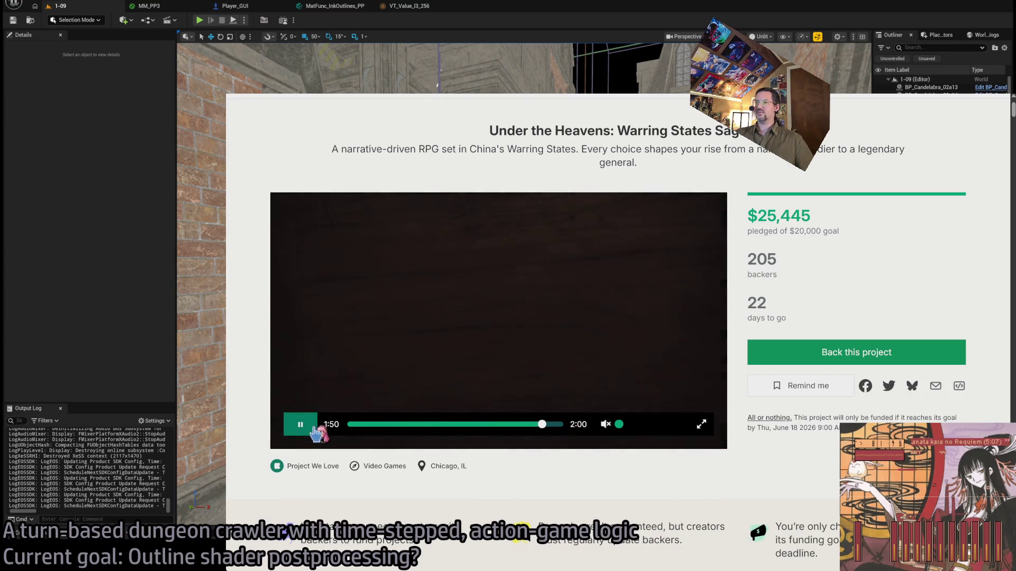
click(300, 424)
scroll(566, 434, down, 5)
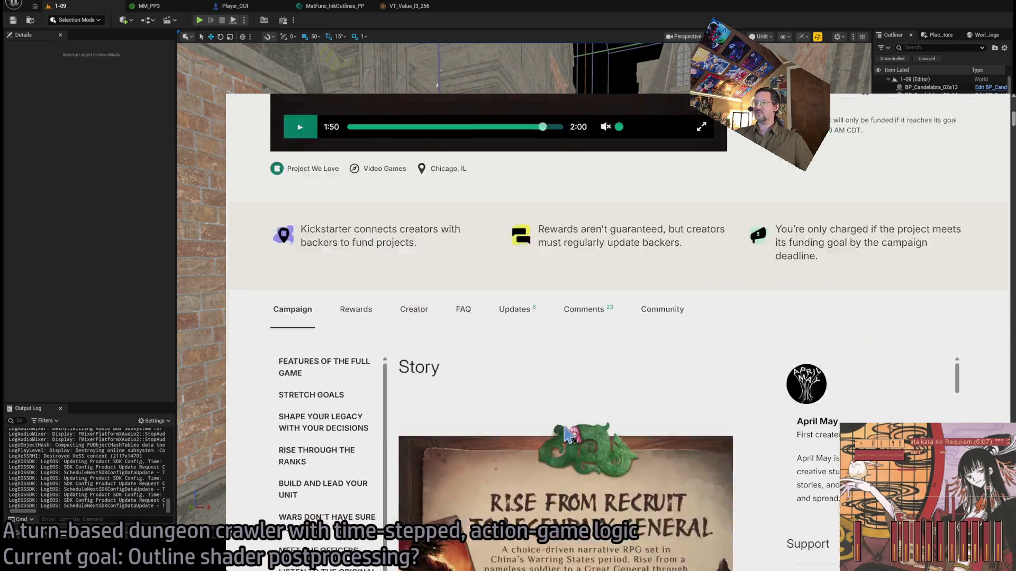
Scroll down through the Under the Heavens: Warring States Saga Story section
scroll(566, 434, down, 3)
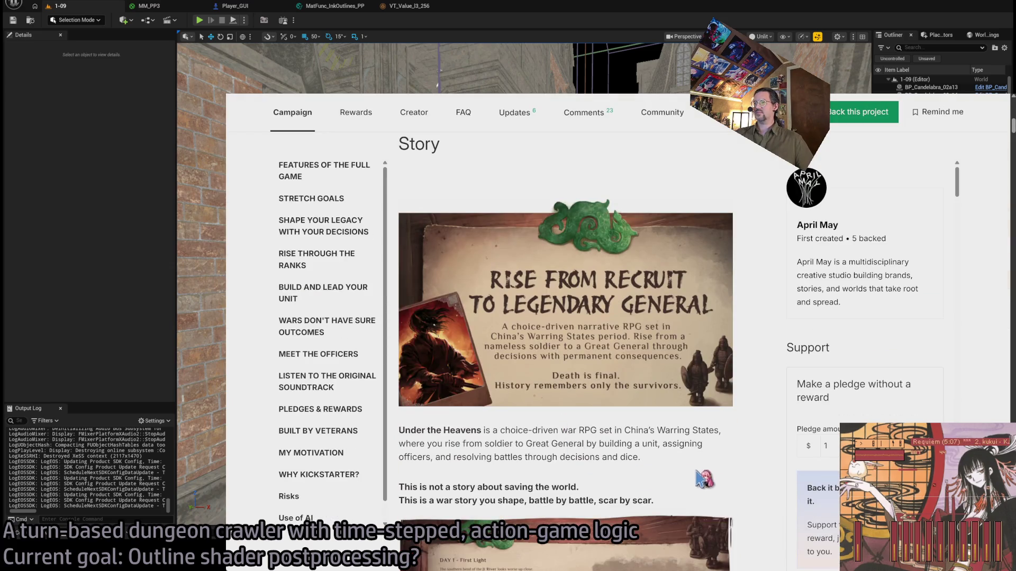
scroll(747, 465, down, 4)
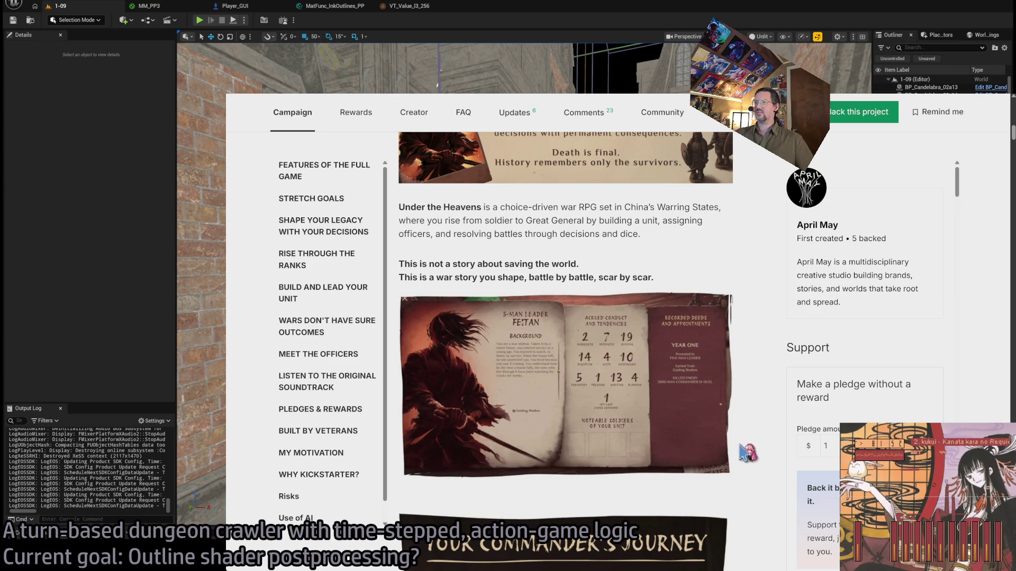
scroll(747, 454, down, 3)
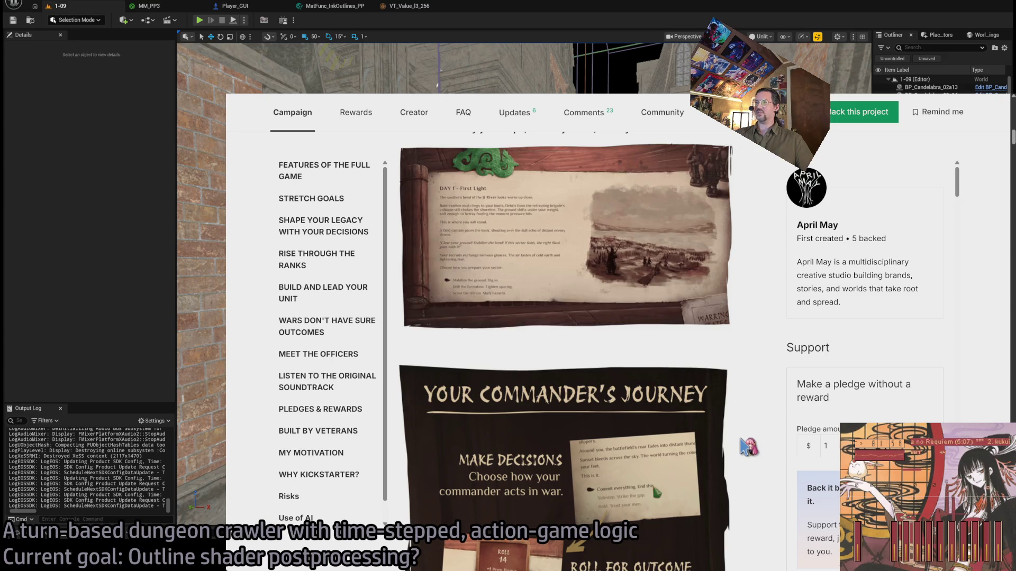
scroll(746, 447, down, 15)
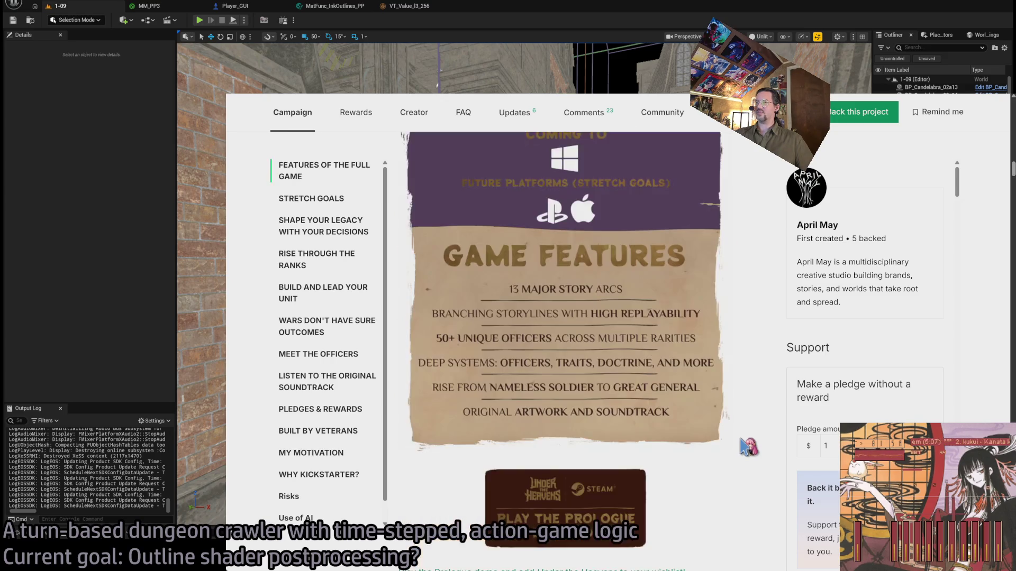
scroll(747, 447, up, 3)
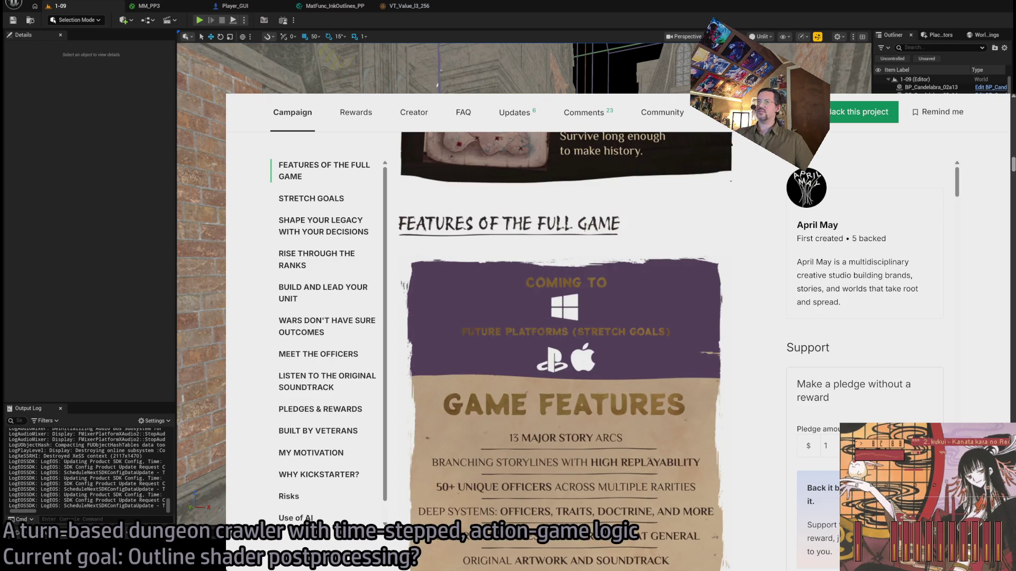
scroll(498, 265, down, 20)
scroll(498, 265, down, 2)
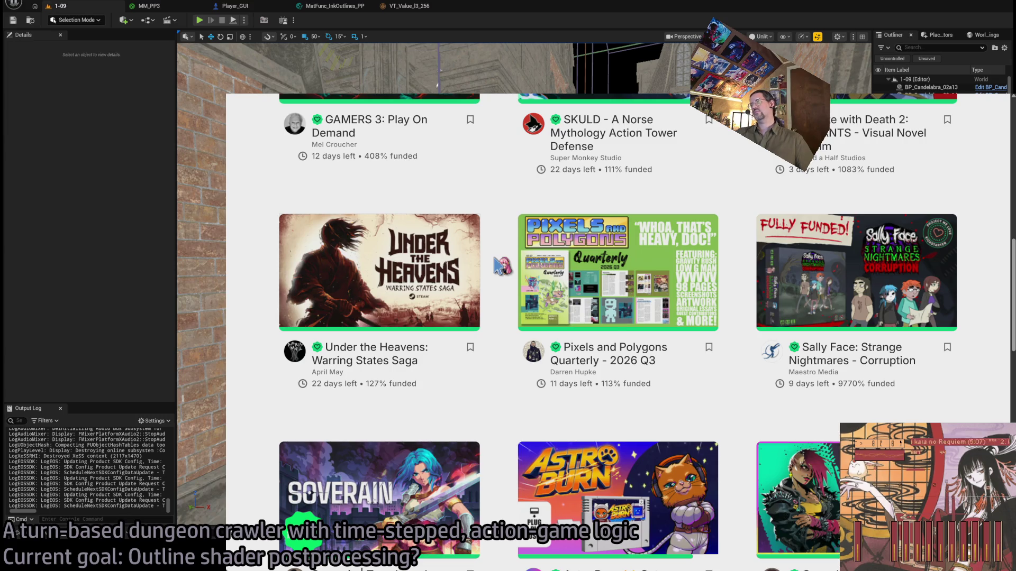
mouse_move(604, 263)
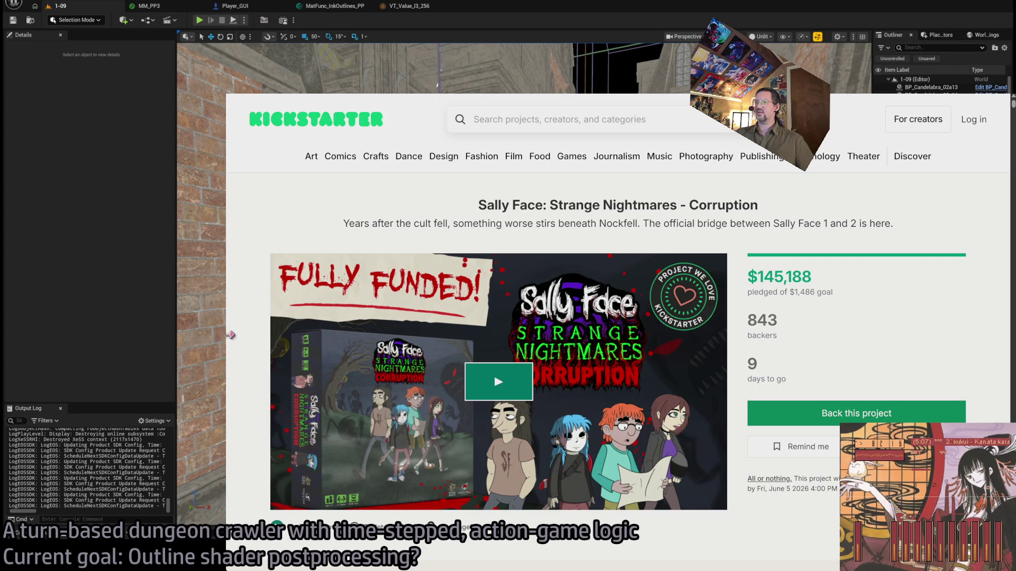
scroll(248, 289, down, 2)
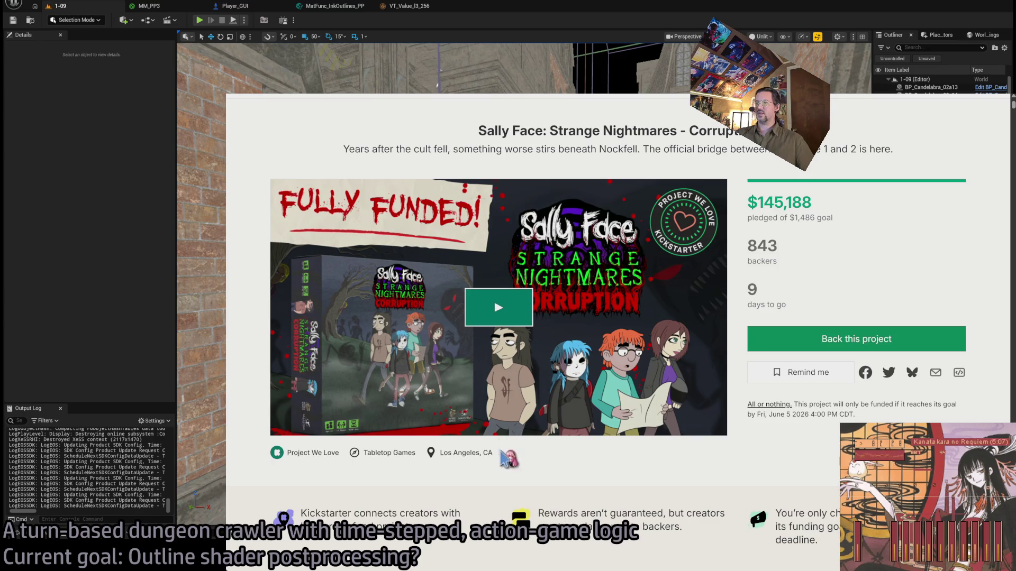
click(501, 312)
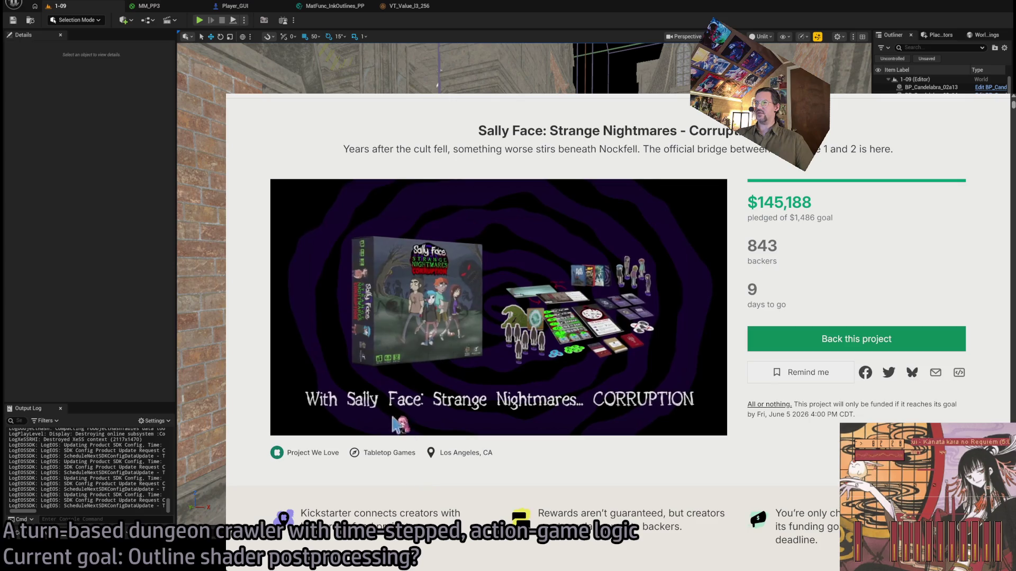
key(alt+Left)
scroll(483, 243, down, 3)
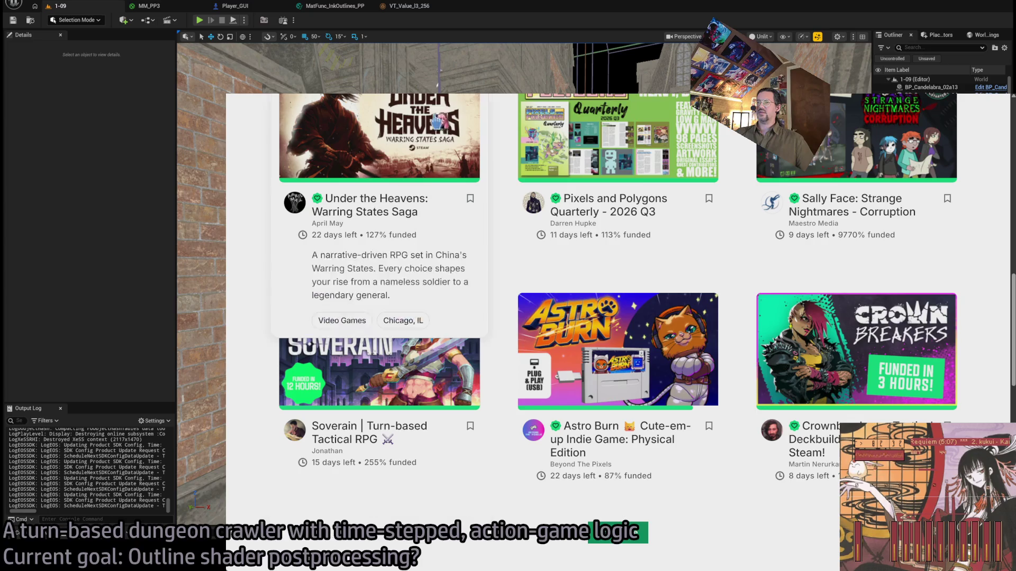
click(513, 388)
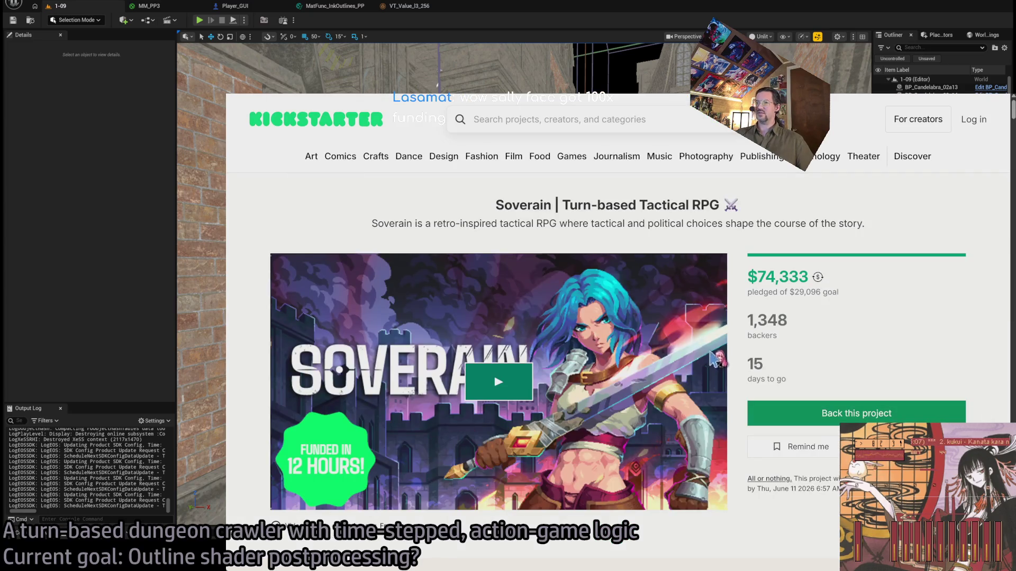
key(alt+Left)
scroll(669, 309, up, 5)
scroll(669, 309, down, 5)
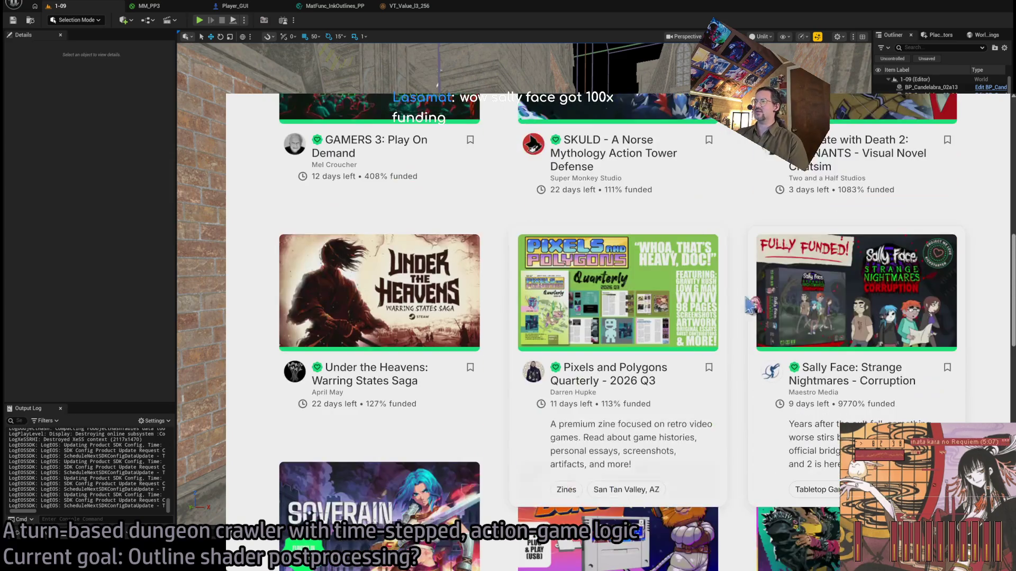
click(799, 260)
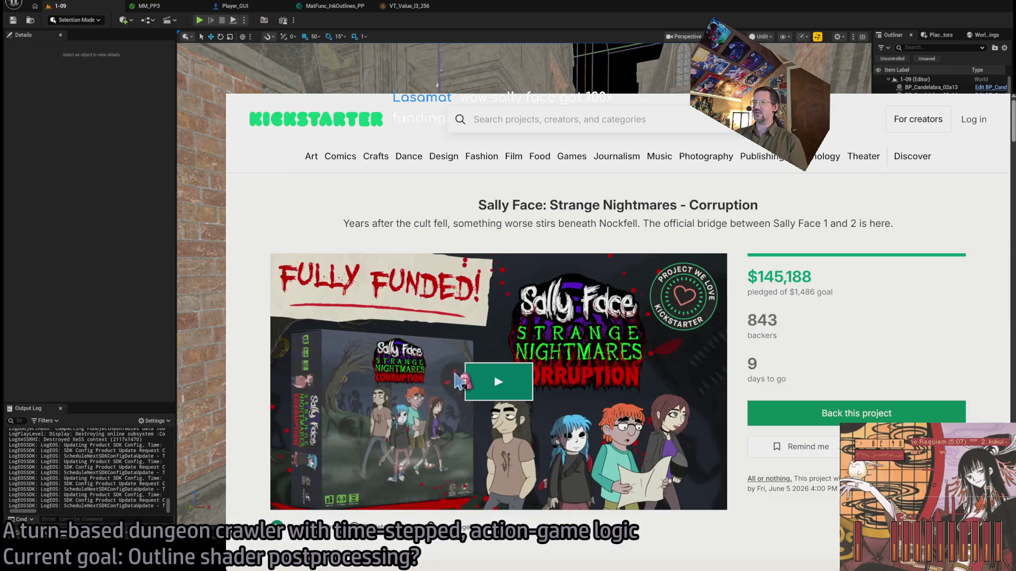
scroll(701, 445, down, 3)
click(492, 253)
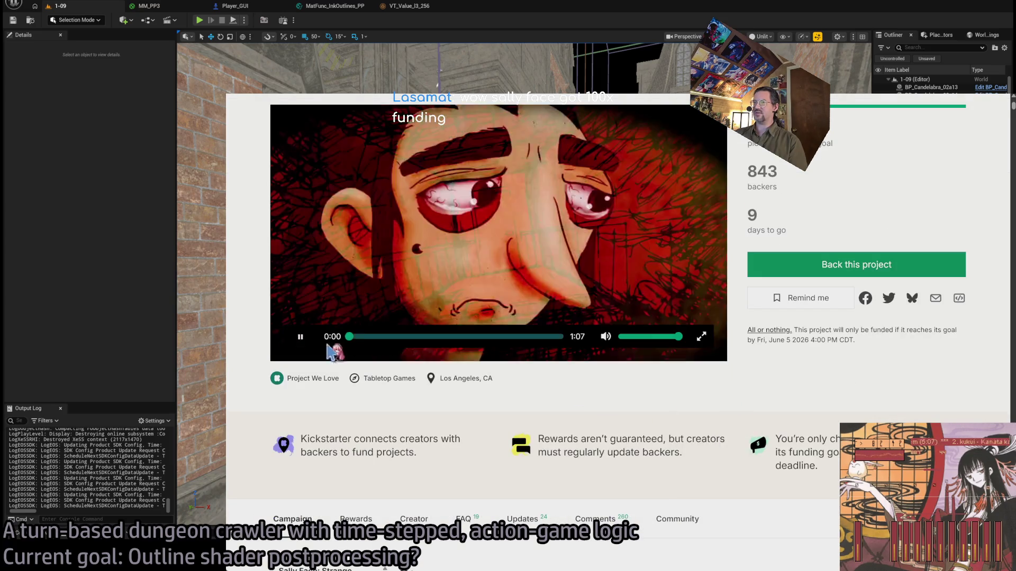
scroll(746, 397, up, 1)
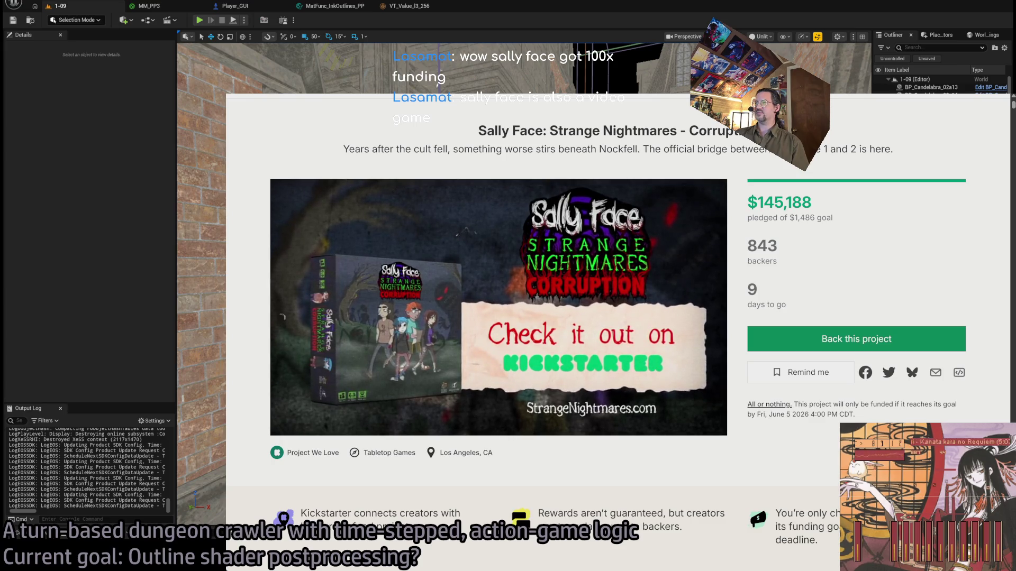
key(alt+Left)
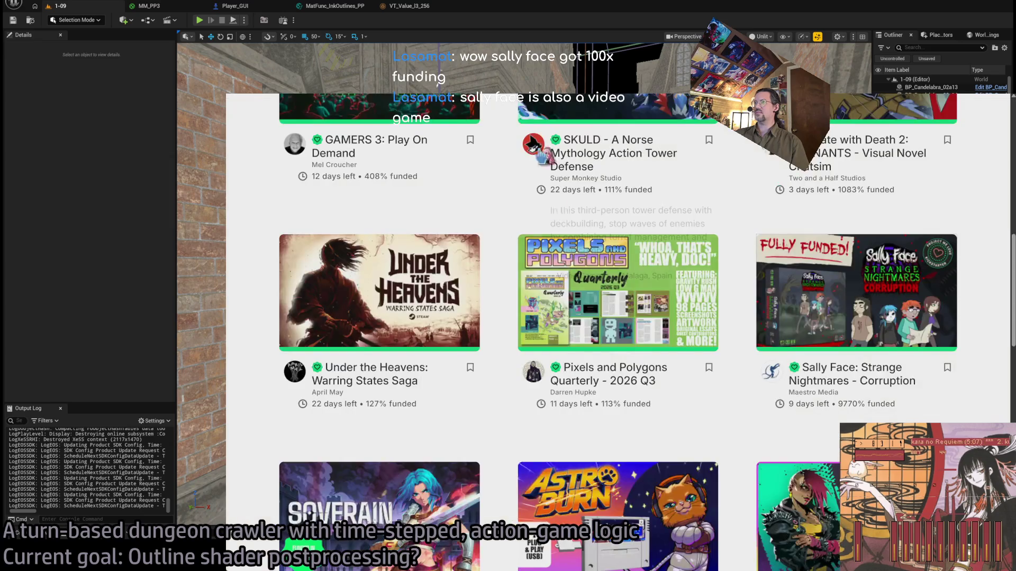
scroll(528, 382, down, 3)
scroll(259, 299, down, 2)
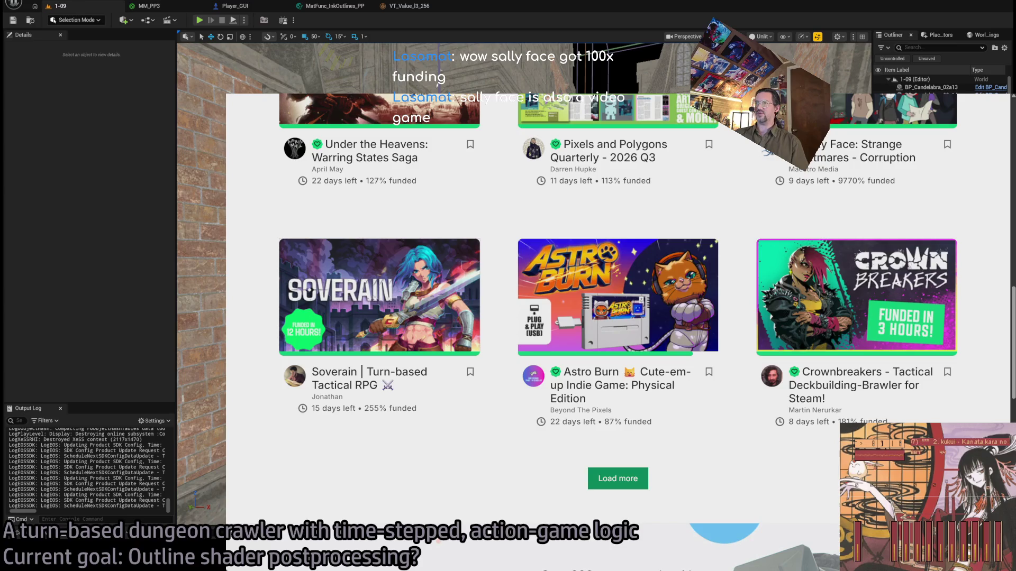
Open the Soverain | Turn-based Tactical RPG project page and play its 1:04 trailer
click(339, 370)
scroll(739, 271, down, 2)
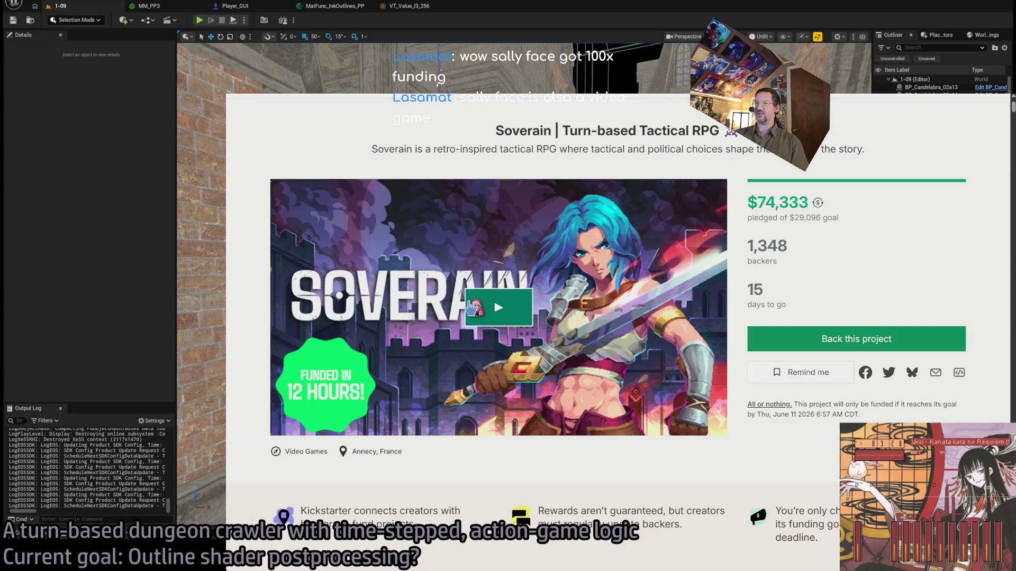
click(481, 308)
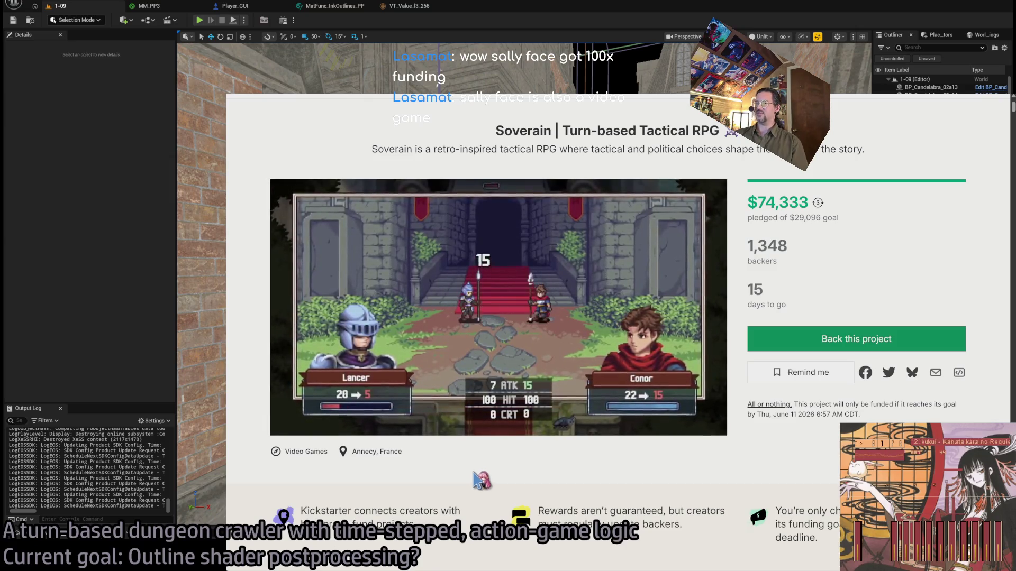
mouse_move(411, 416)
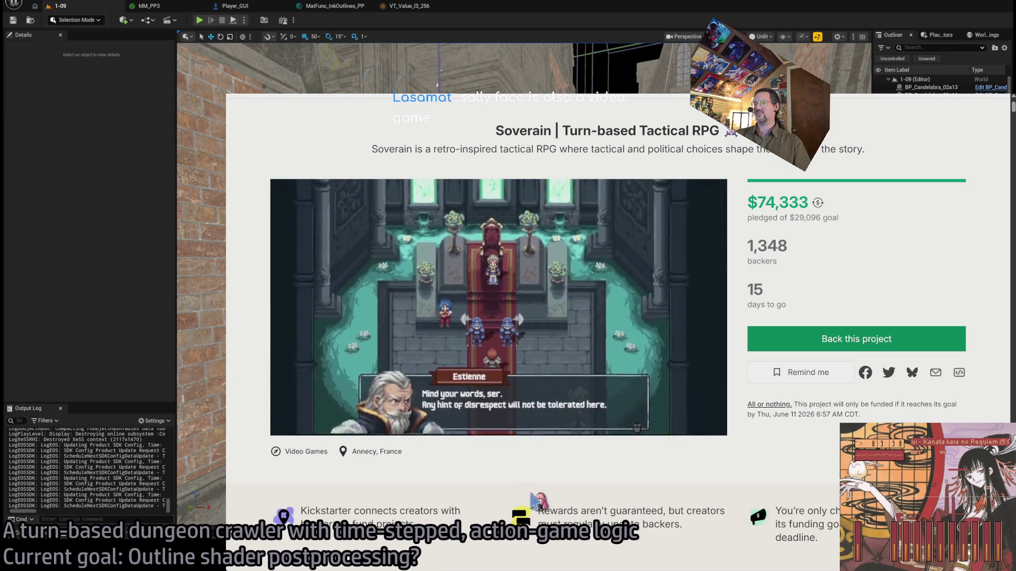
scroll(470, 455, down, 4)
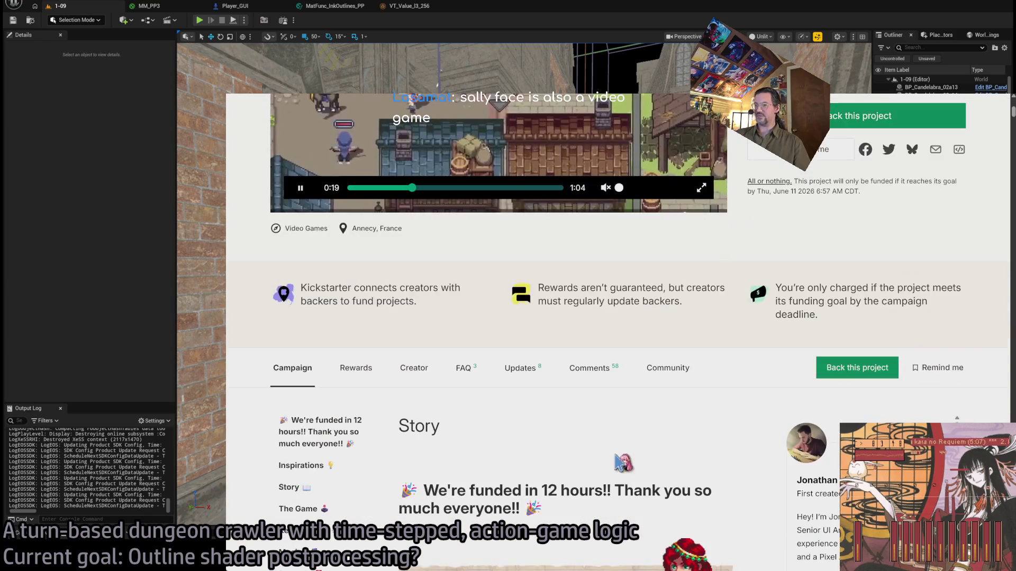
scroll(505, 444, up, 3)
scroll(454, 392, up, 3)
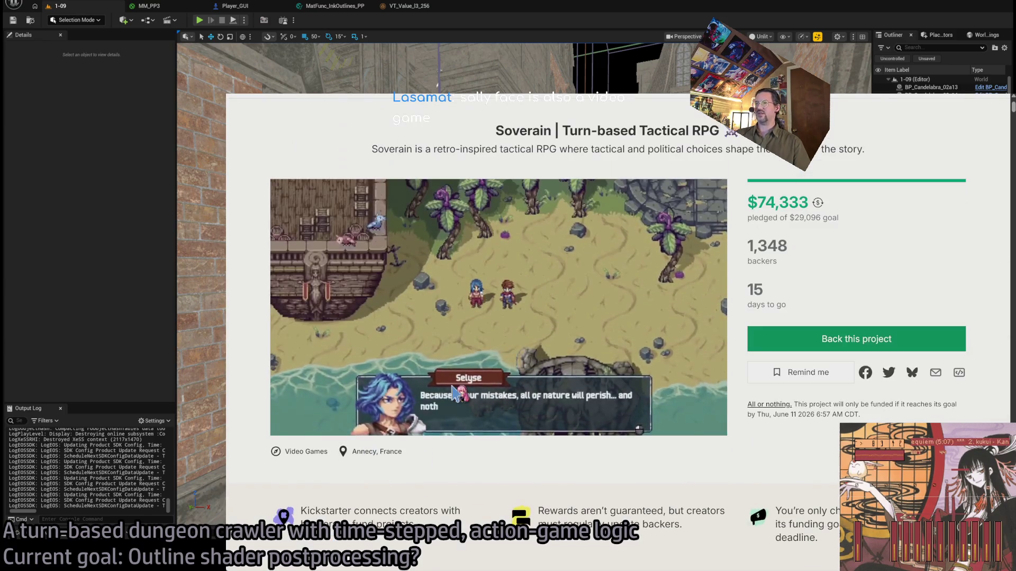
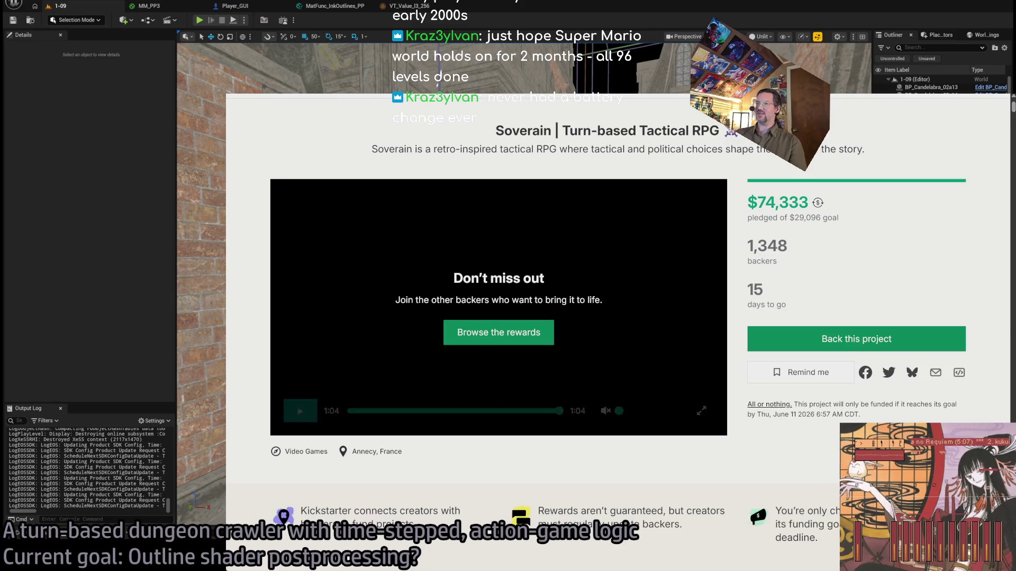
Return to the Kickstarter project listing and load more project cards
key(alt+Left)
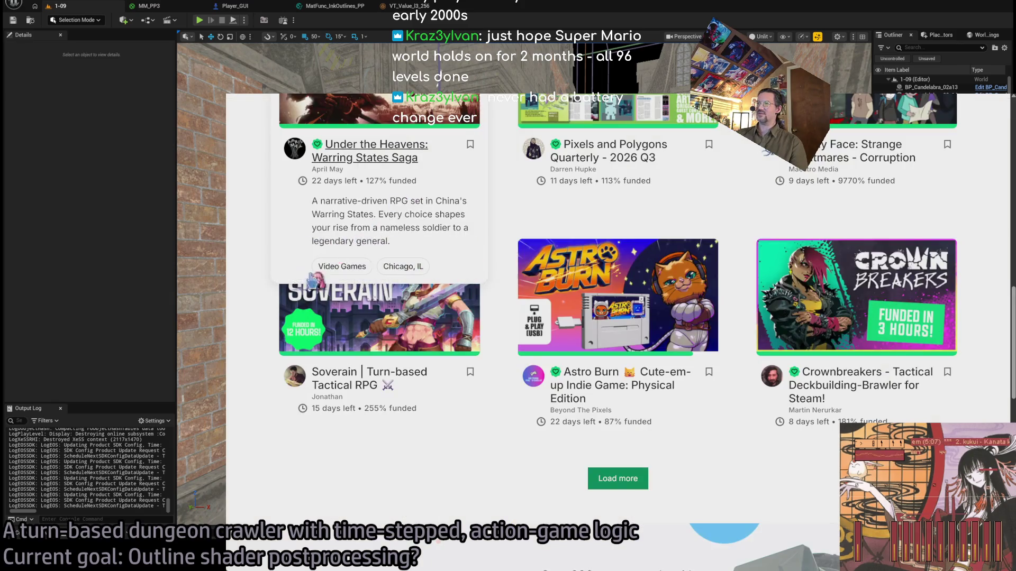
click(607, 483)
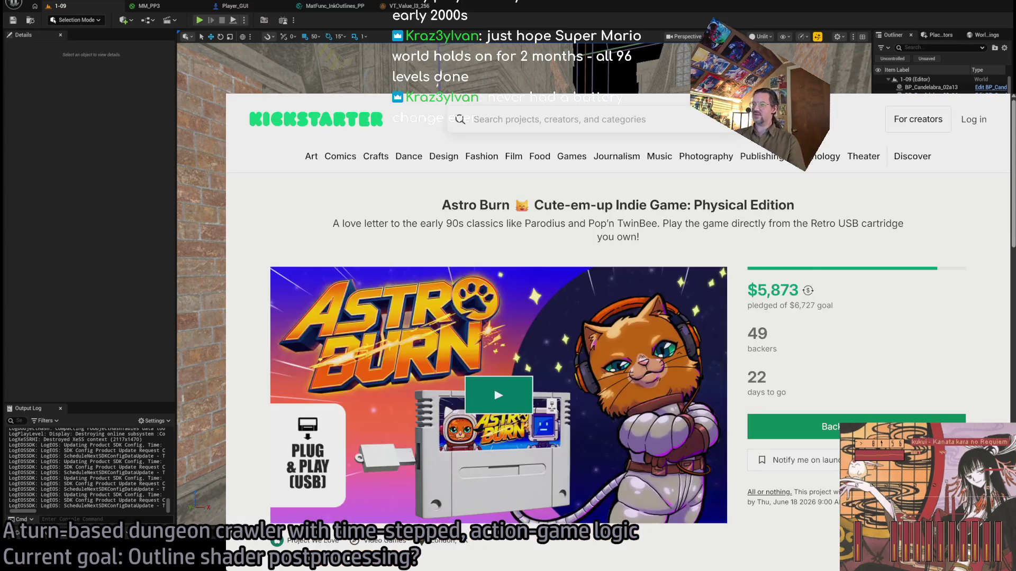
Play the Astro Burn project video, skip ahead, then return to the project grid
scroll(262, 318, down, 2)
scroll(253, 333, down, 1)
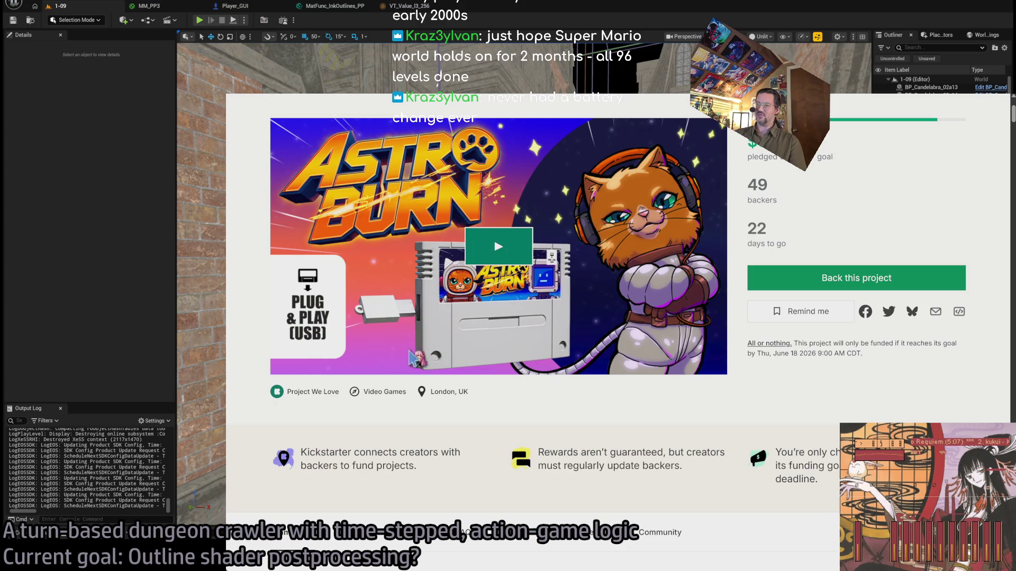
scroll(495, 428, down, 3)
scroll(495, 428, up, 4)
click(517, 268)
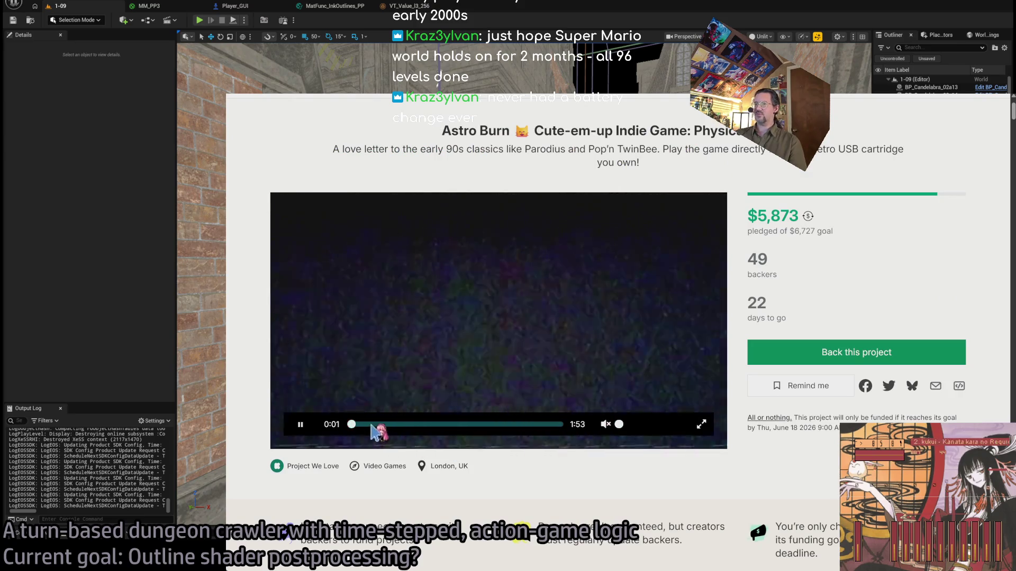
click(371, 425)
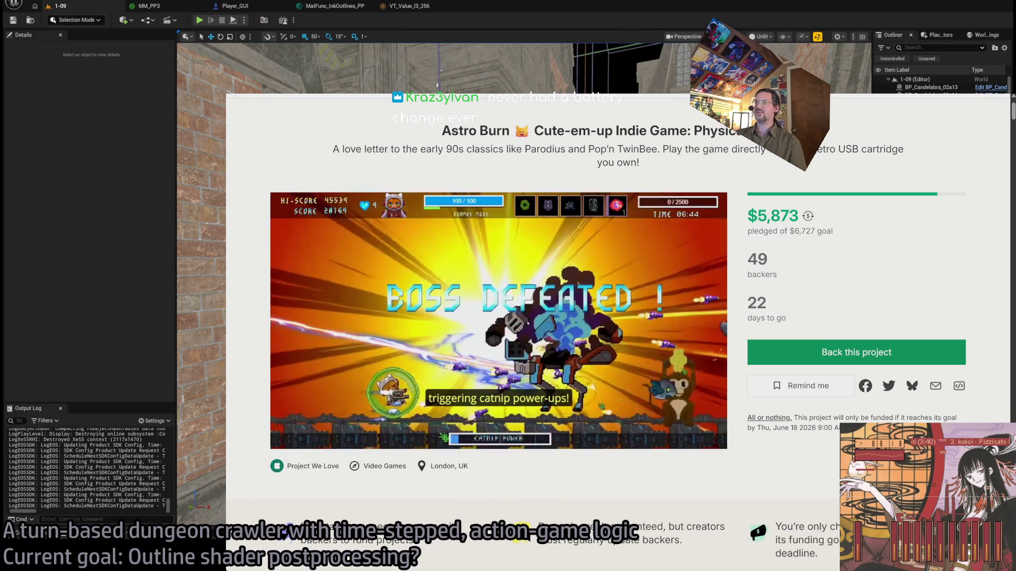
key(alt+Left)
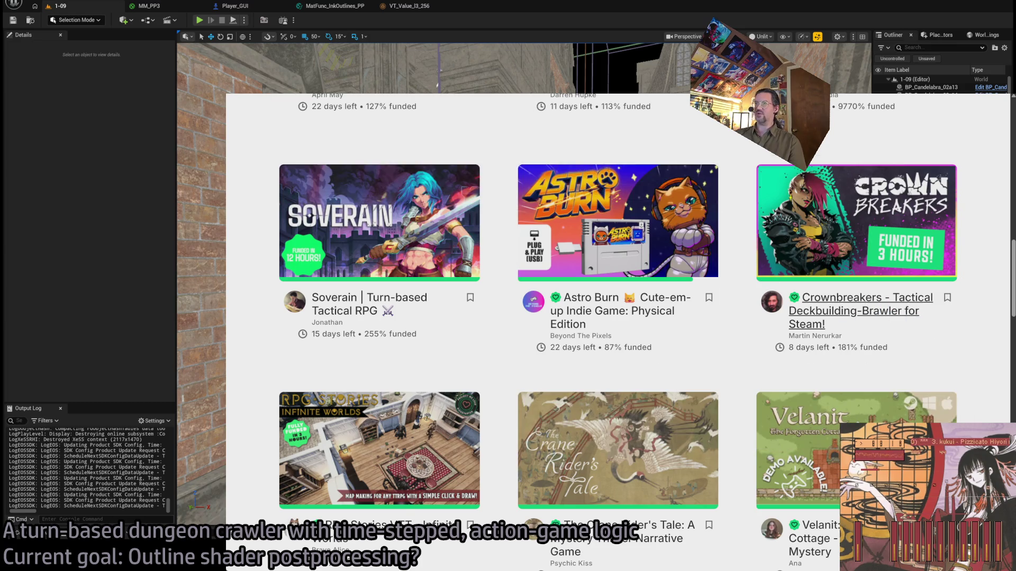
click(860, 297)
scroll(857, 312, down, 3)
scroll(857, 312, up, 2)
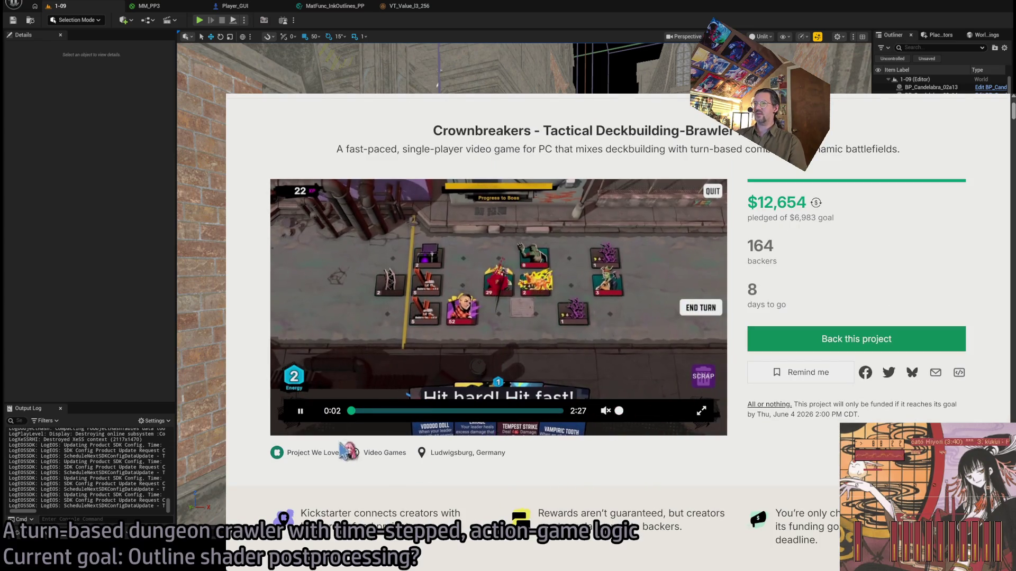
click(367, 411)
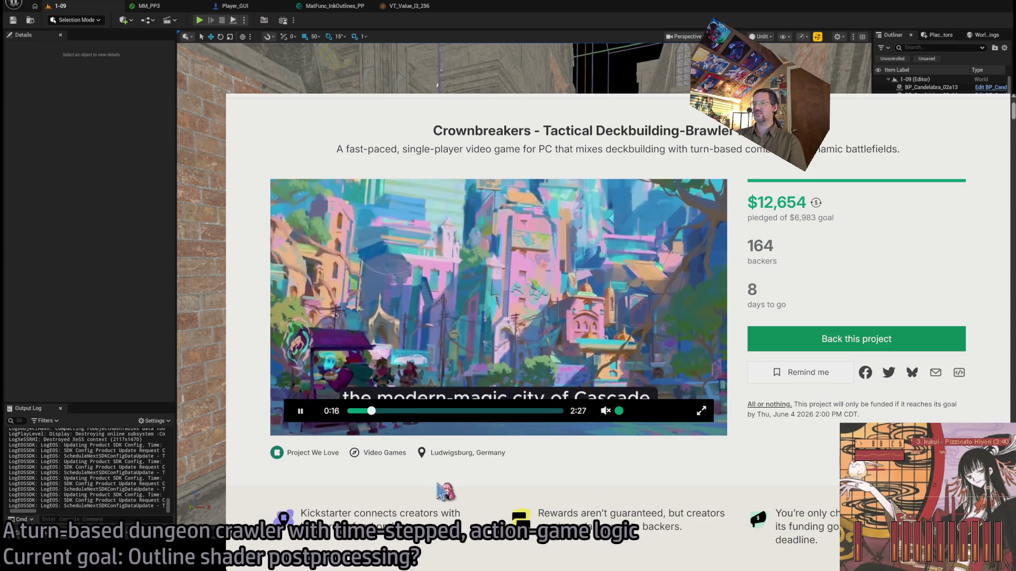
click(403, 412)
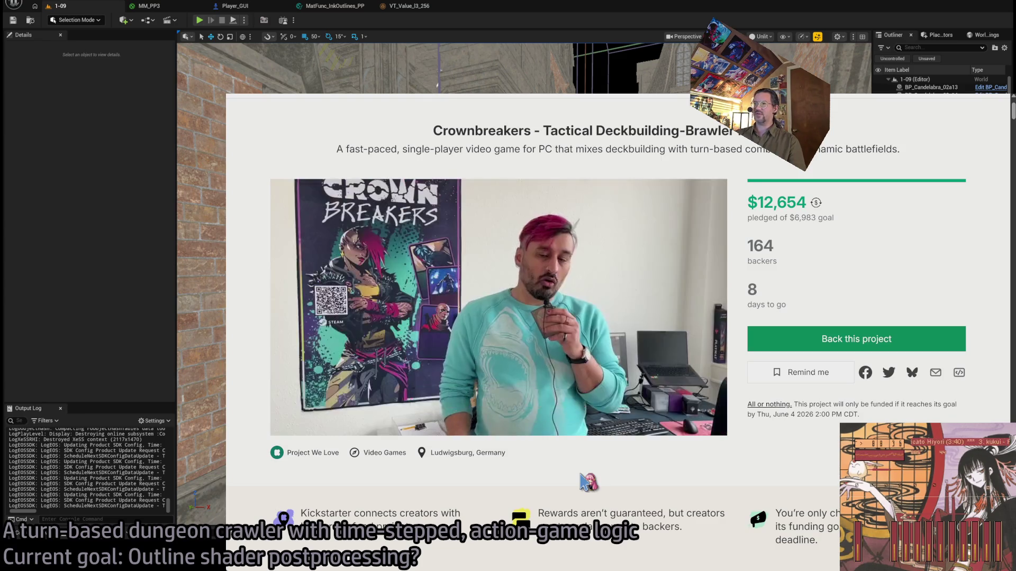
click(440, 411)
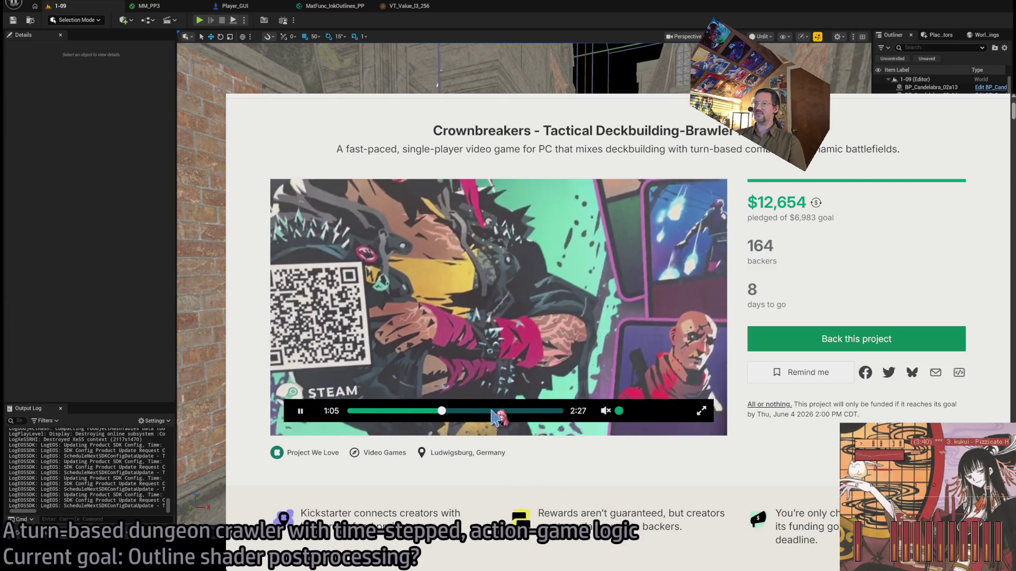
click(491, 411)
click(514, 411)
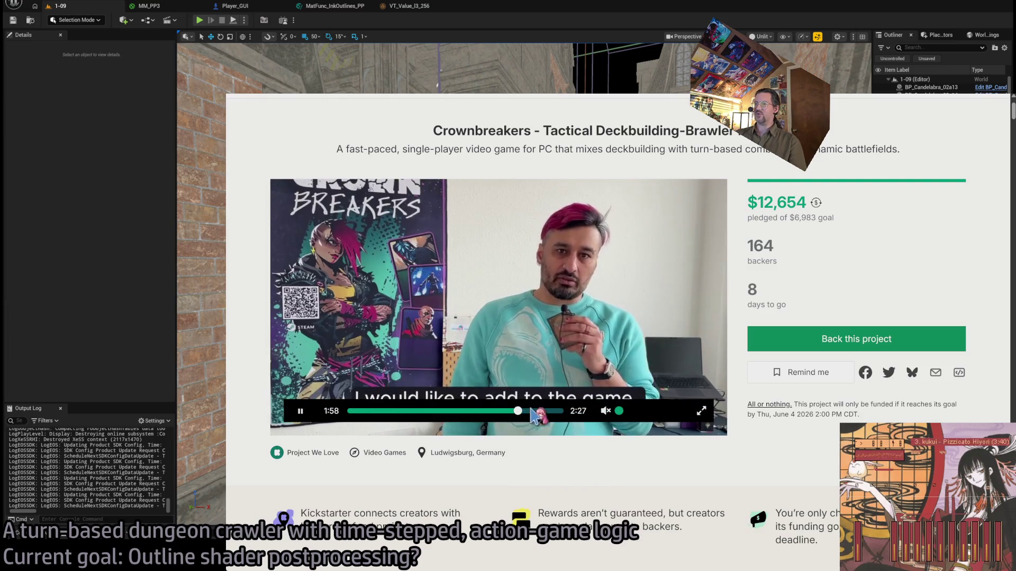
click(531, 411)
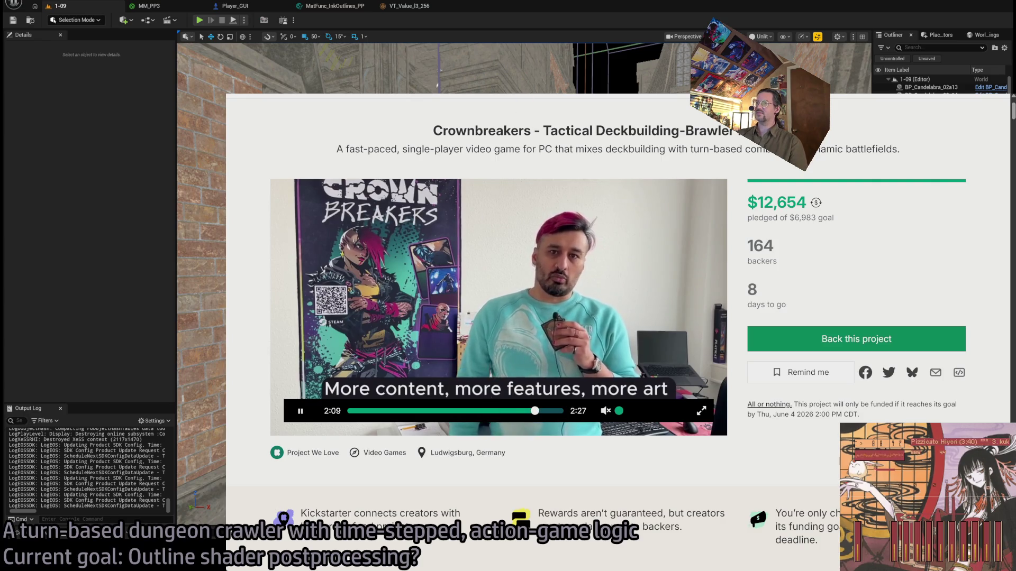
key(alt+Left)
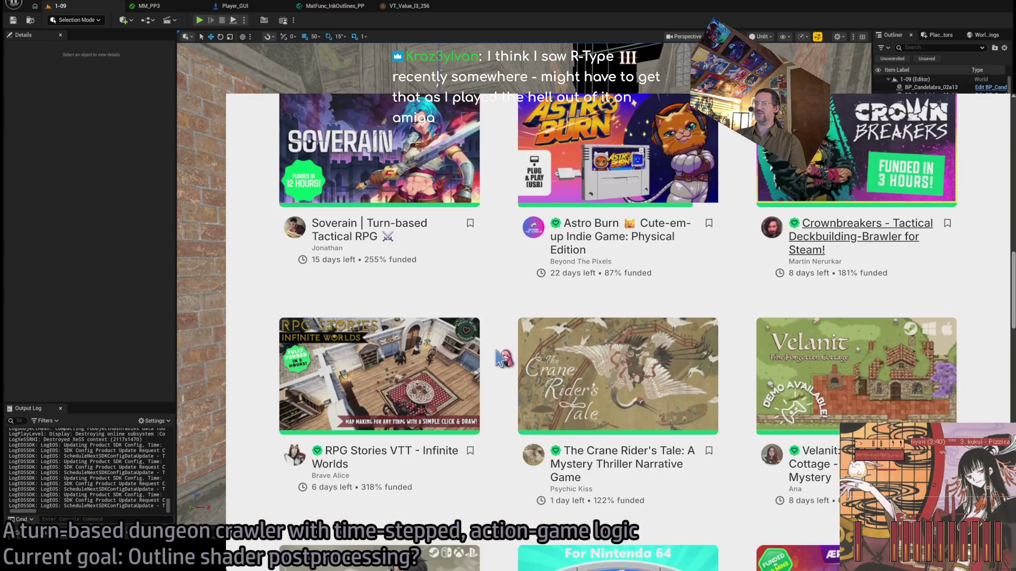
scroll(247, 313, down, 2)
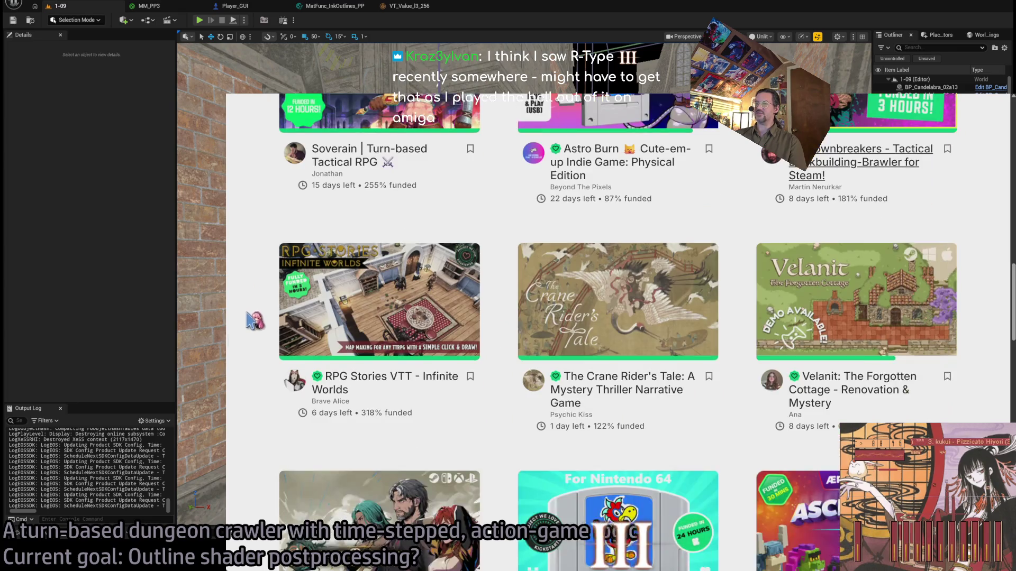
mouse_move(260, 238)
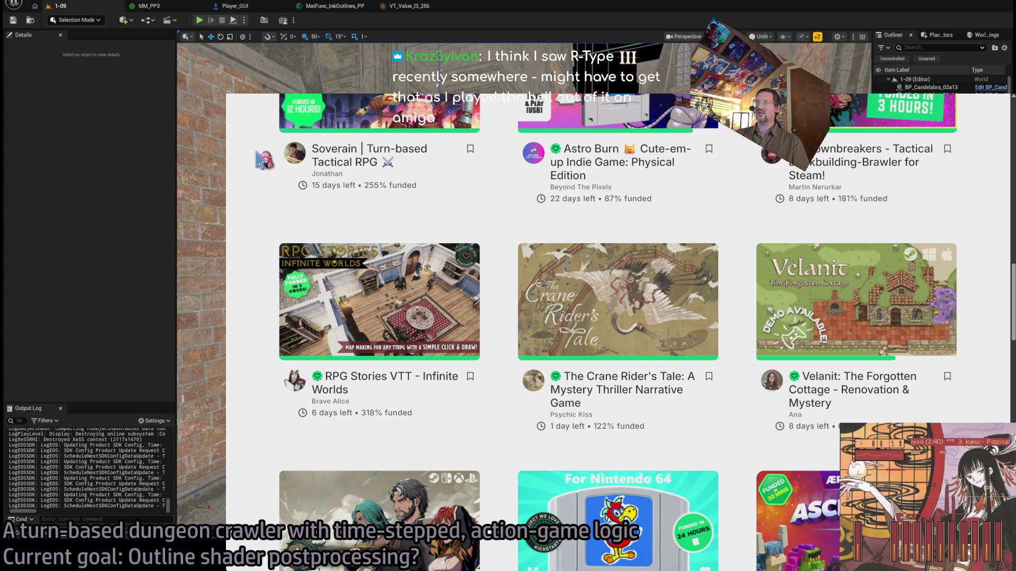
drag(258, 222, 579, 405)
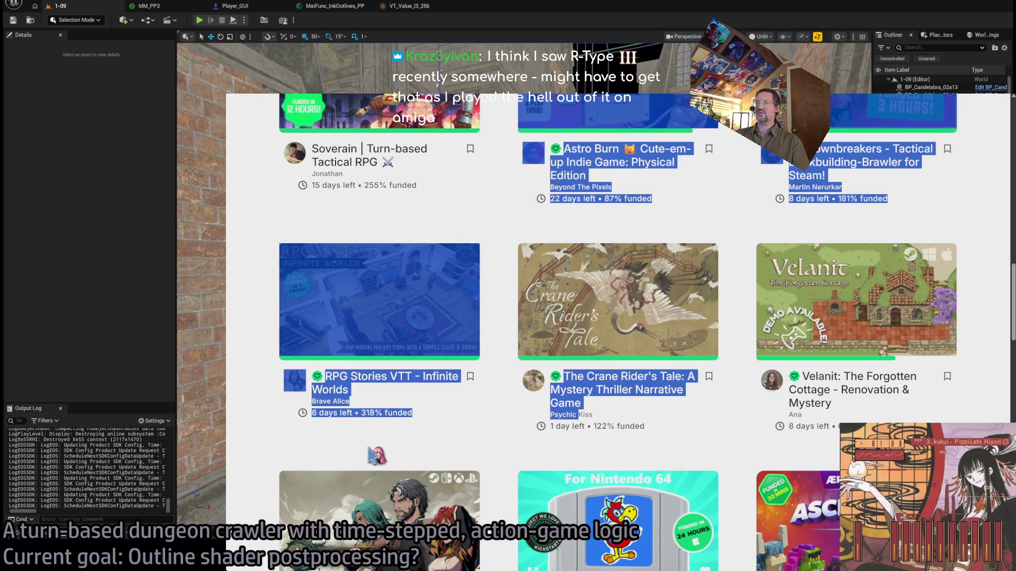
click(284, 445)
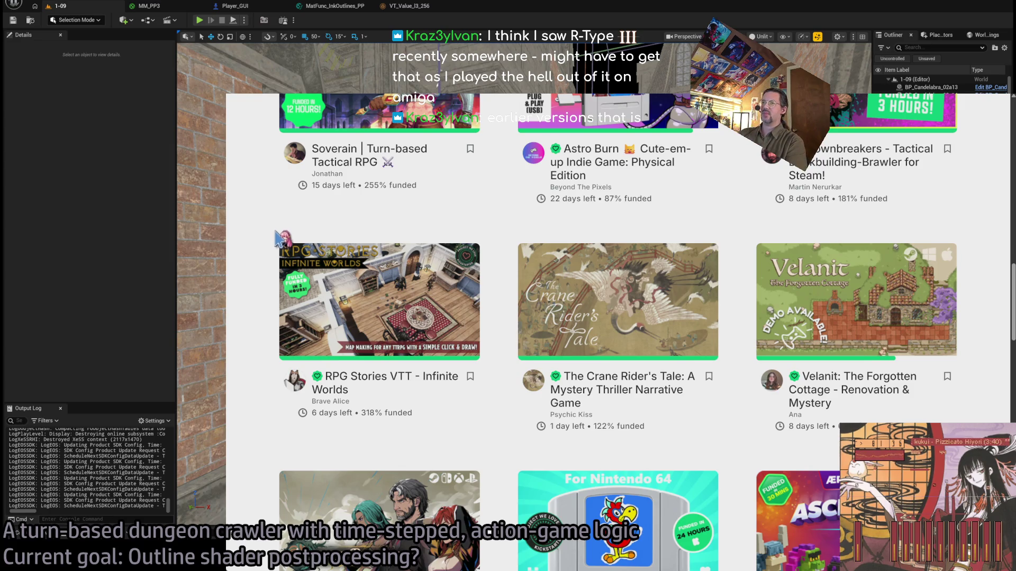
mouse_move(259, 233)
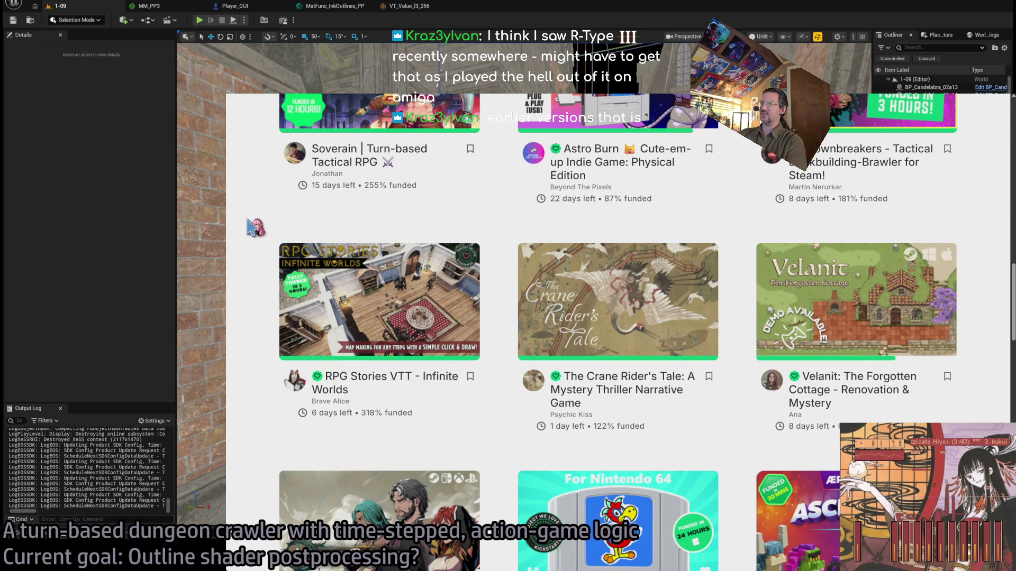
mouse_move(315, 287)
mouse_move(370, 169)
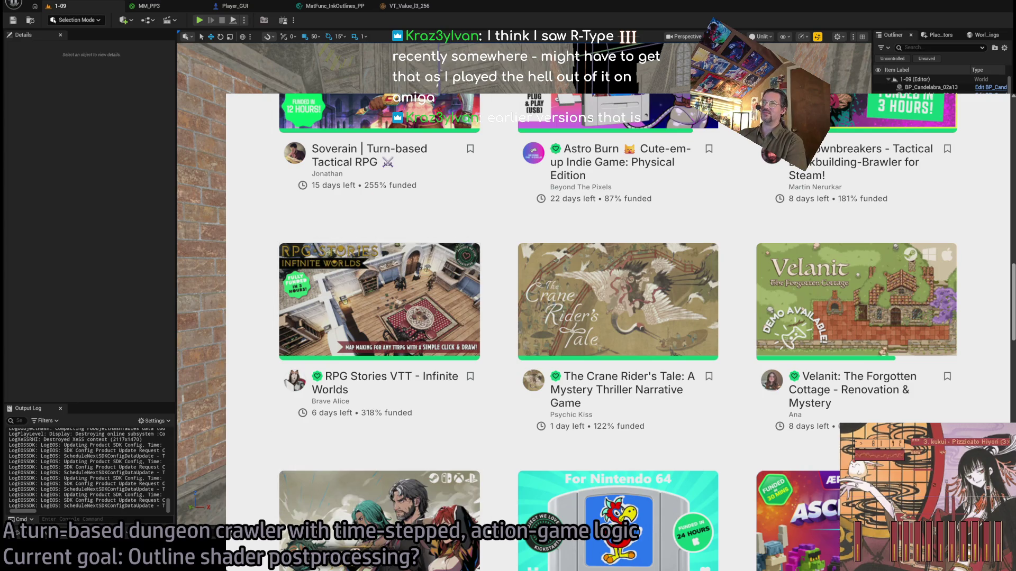
click(285, 373)
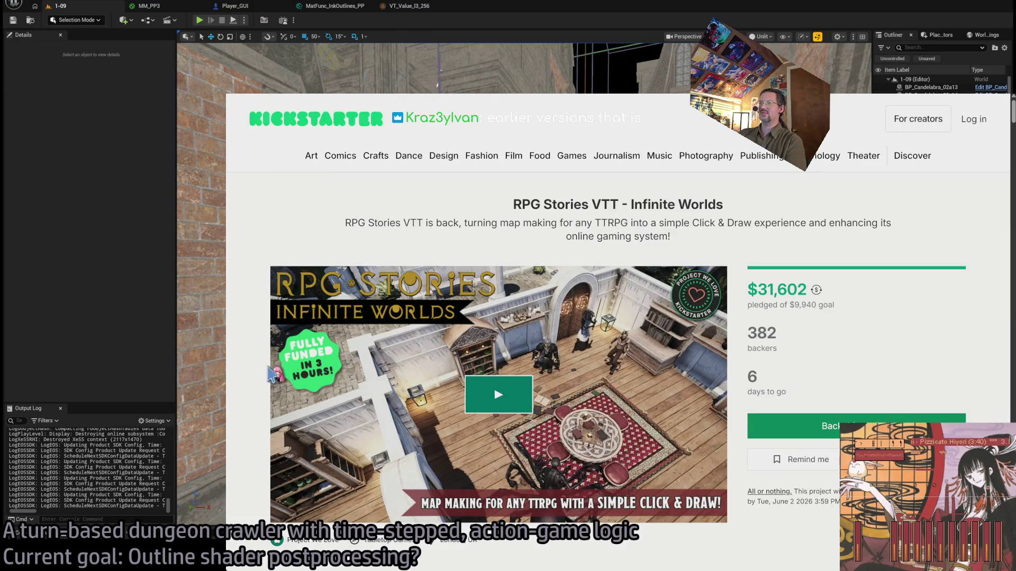
Play the RPG Stories VTT video muted, skip to 0:28, then return to the listing
click(402, 402)
drag(632, 498, 618, 498)
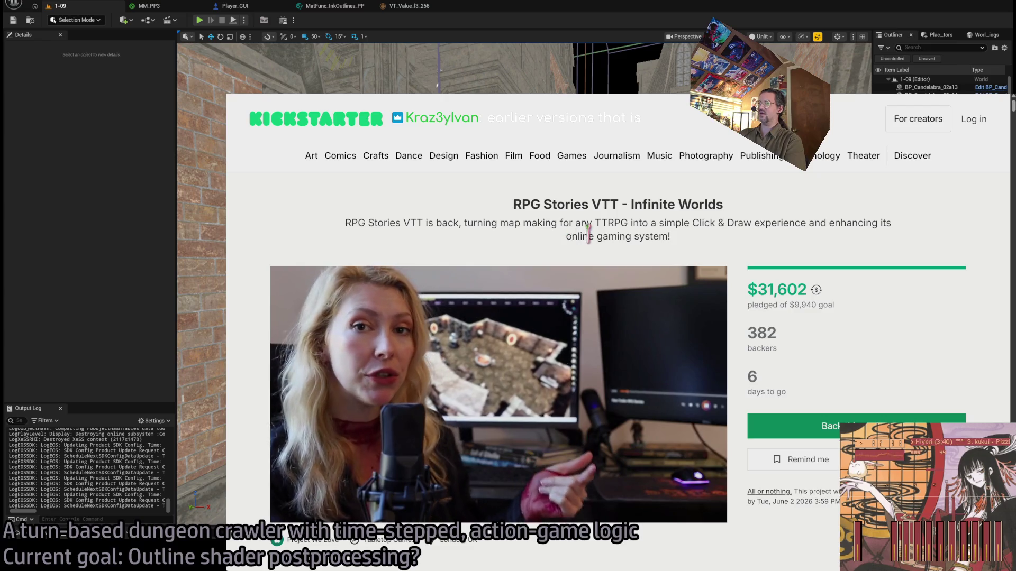
click(418, 498)
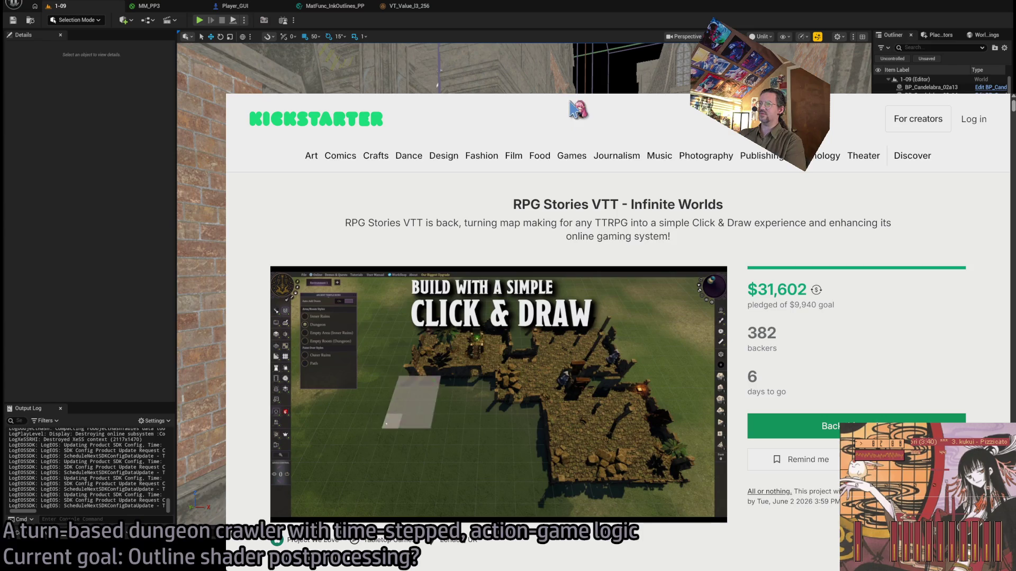
key(alt+Left)
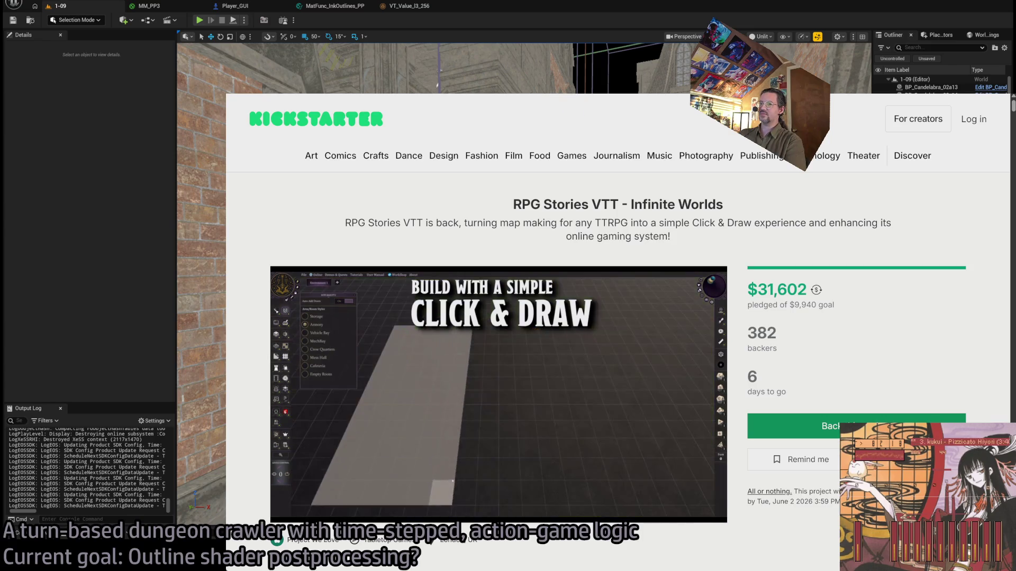
scroll(418, 312, down, 1)
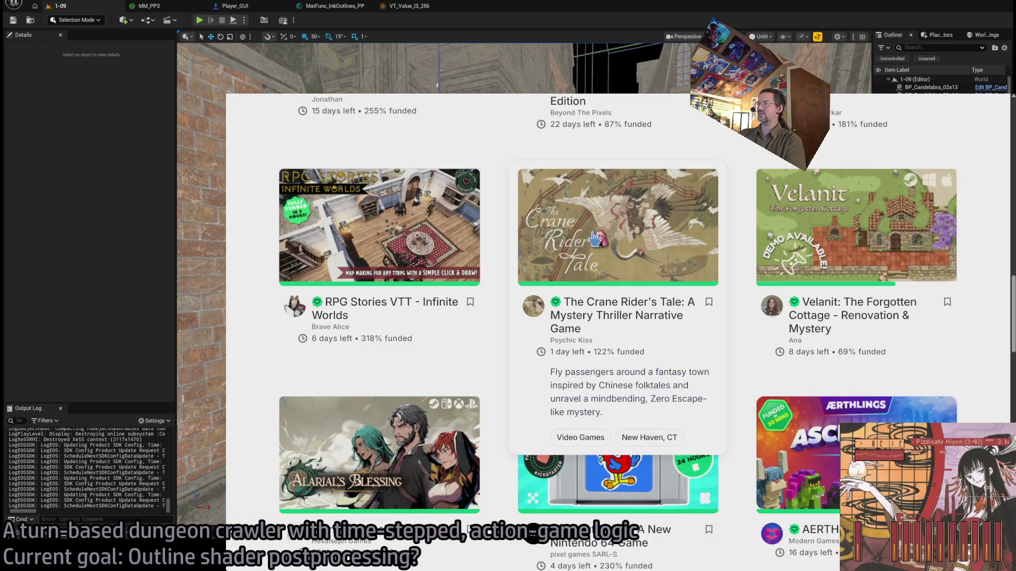
key(alt+Right)
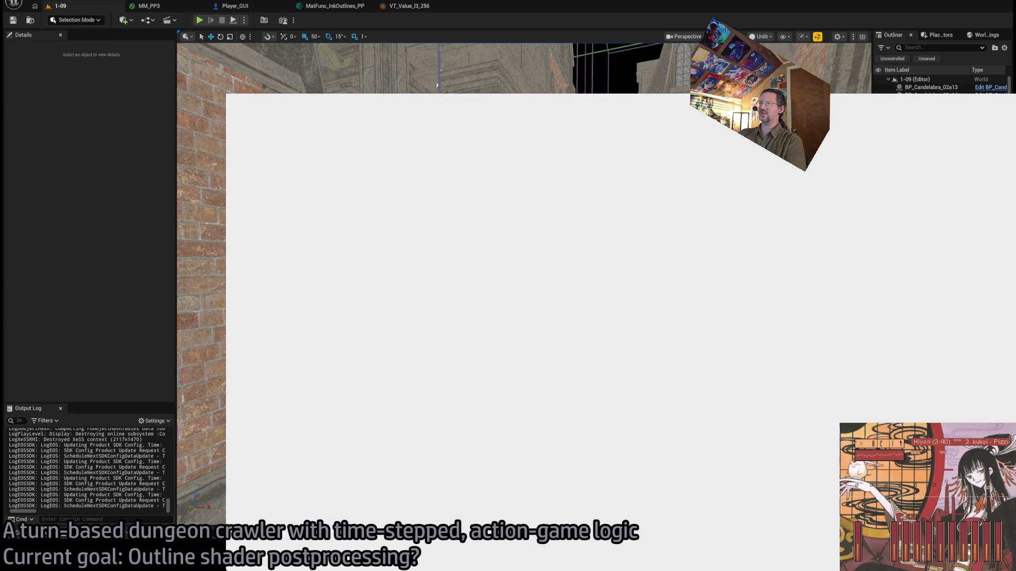
click(524, 388)
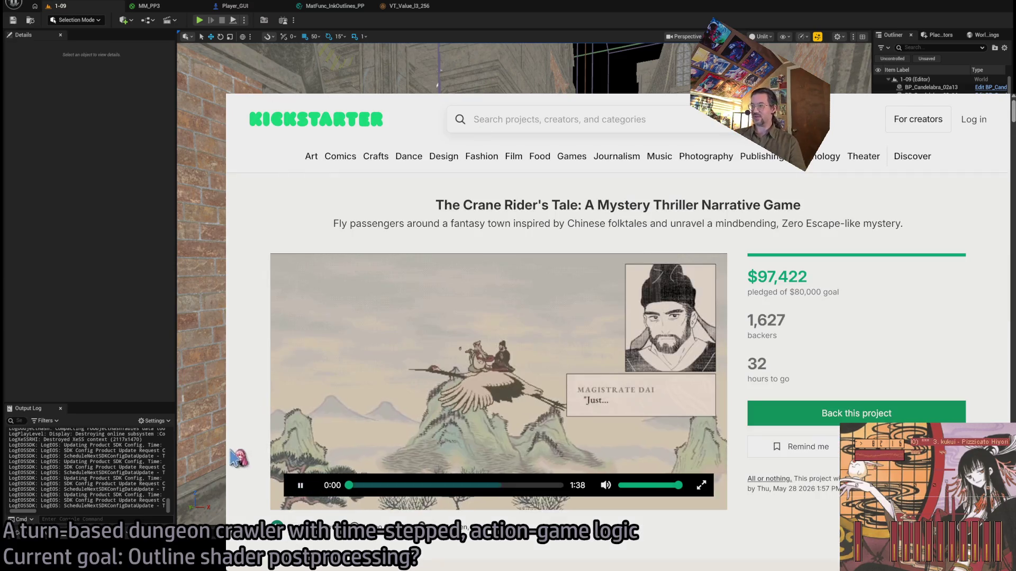
click(606, 486)
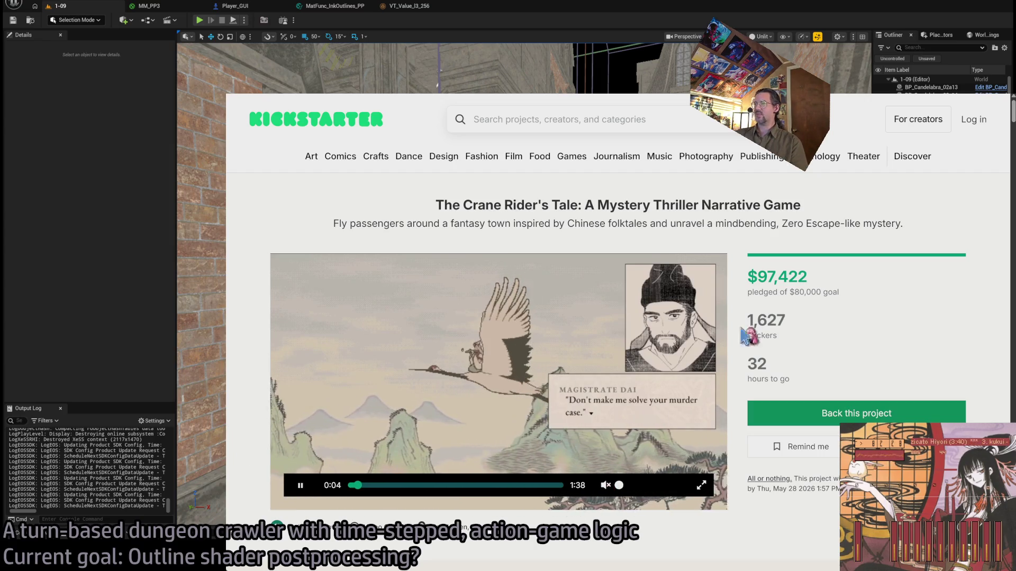
double_click(762, 276)
click(850, 330)
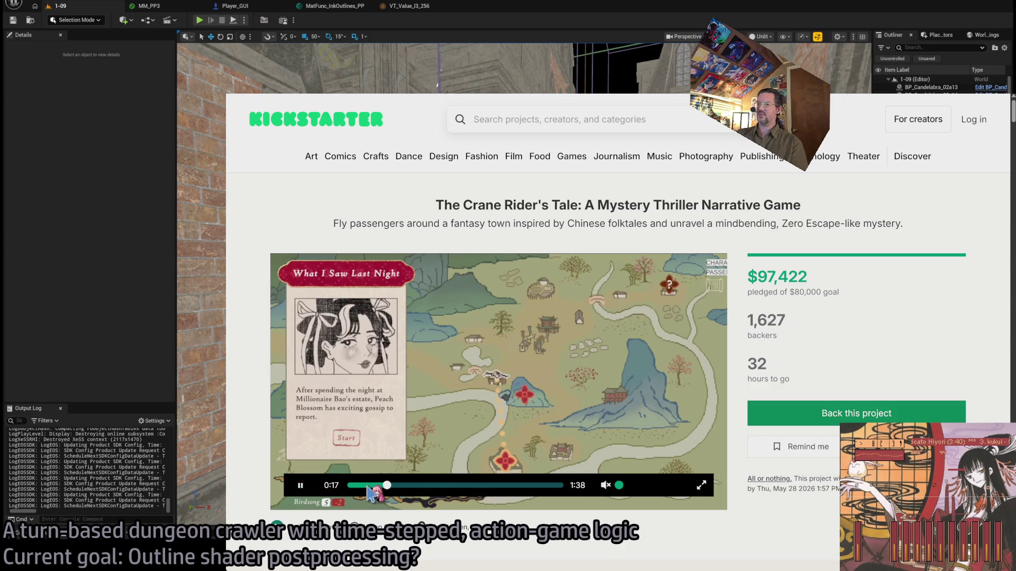
click(367, 485)
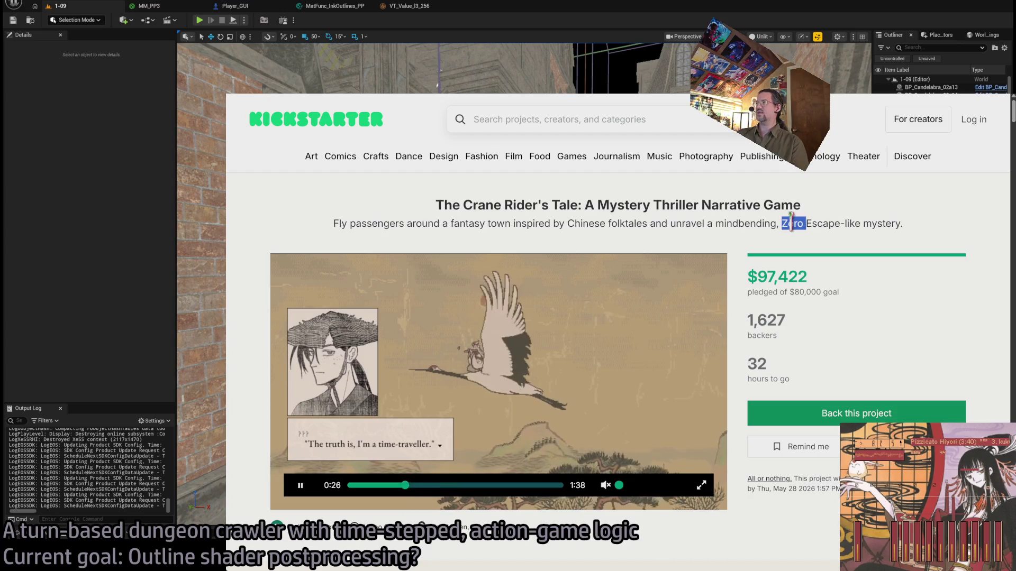
drag(792, 222, 877, 226)
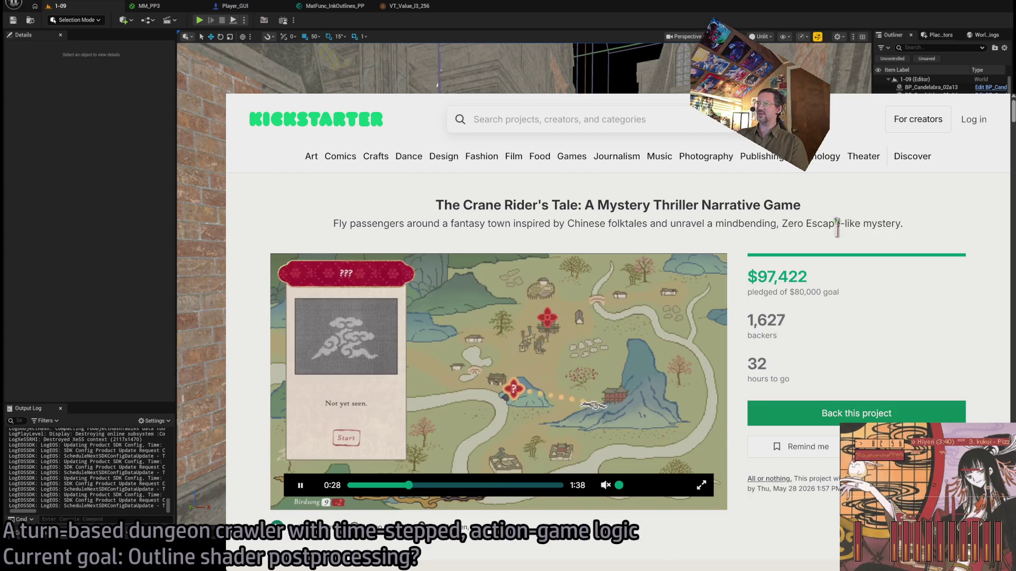
double_click(785, 225)
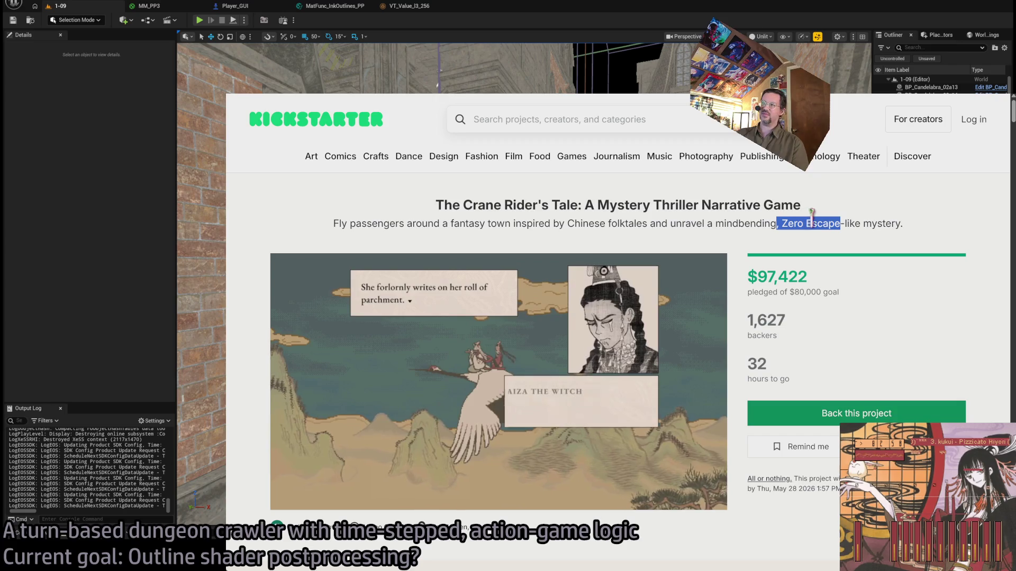
double_click(797, 222)
drag(803, 212, 821, 254)
click(738, 248)
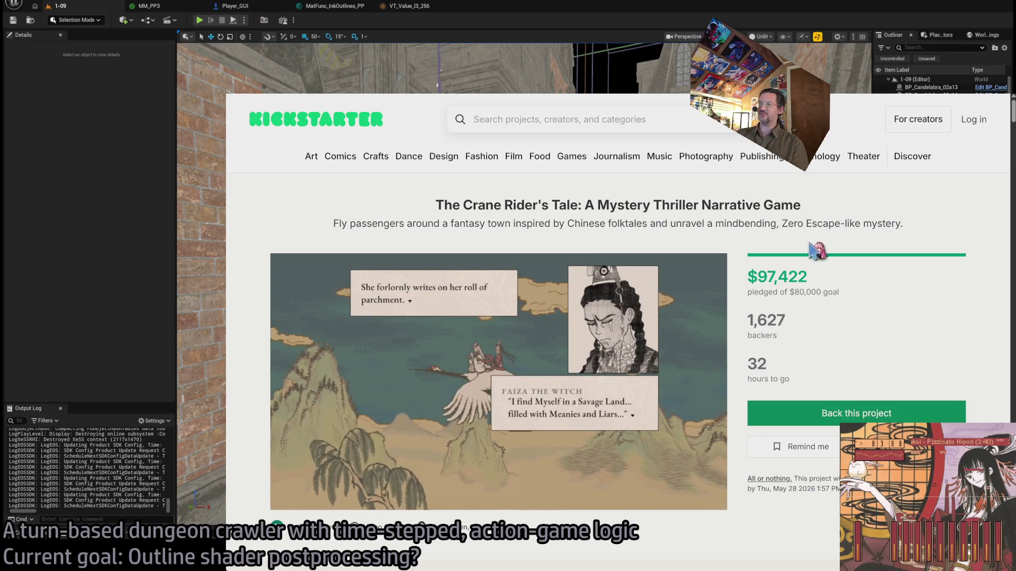
mouse_move(442, 495)
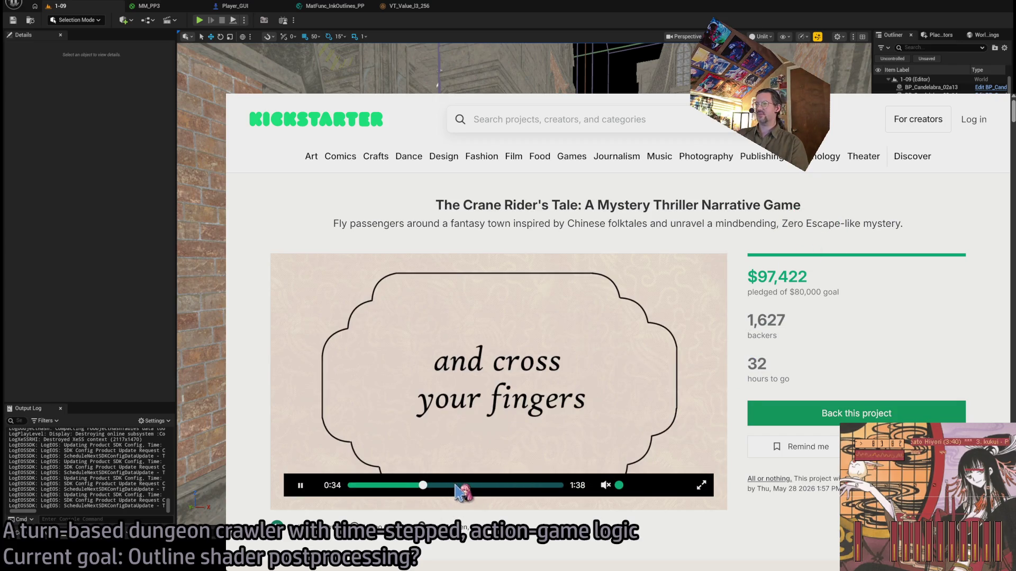
drag(439, 526, 526, 542)
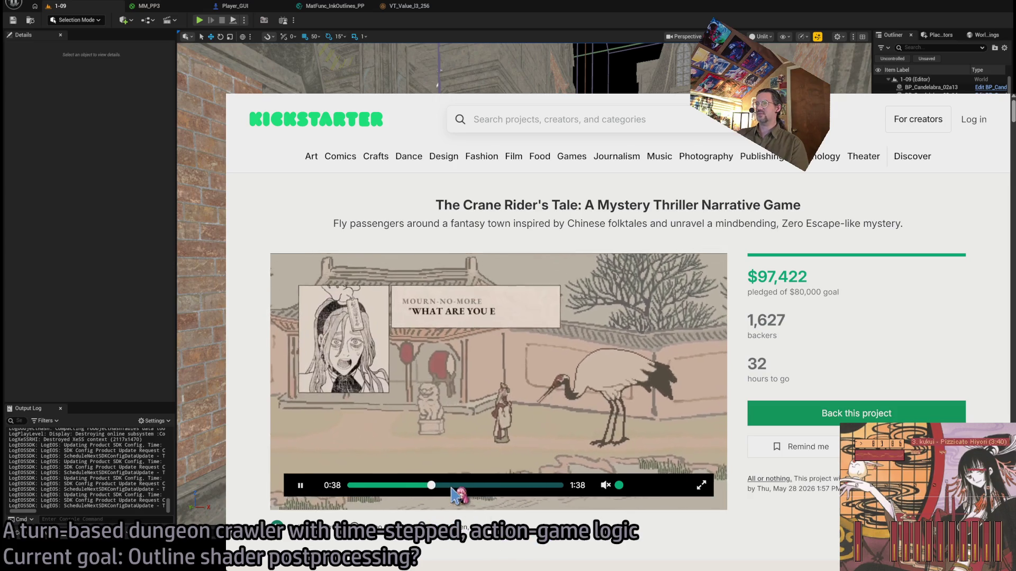
drag(453, 494, 522, 492)
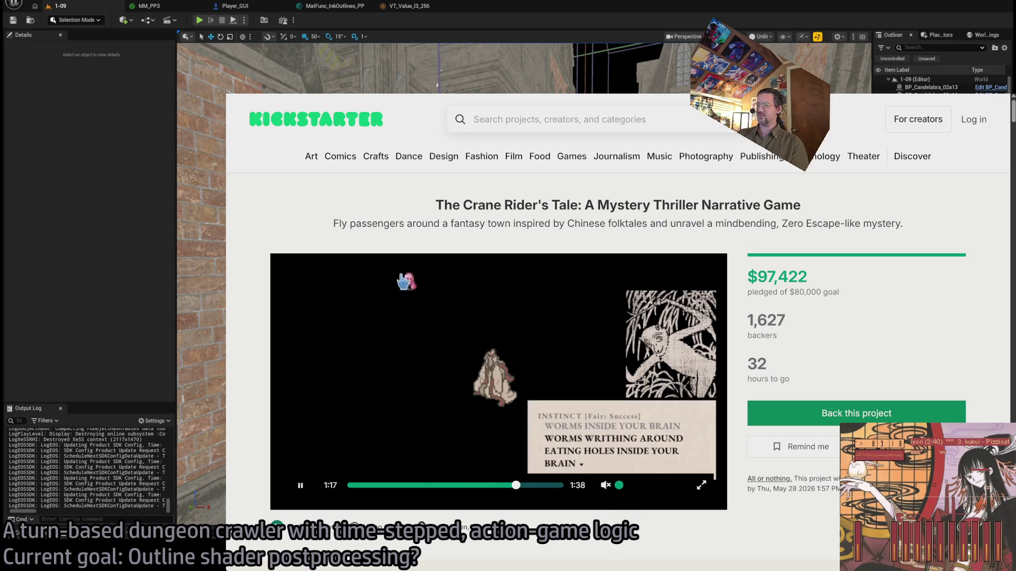
key(alt+Left)
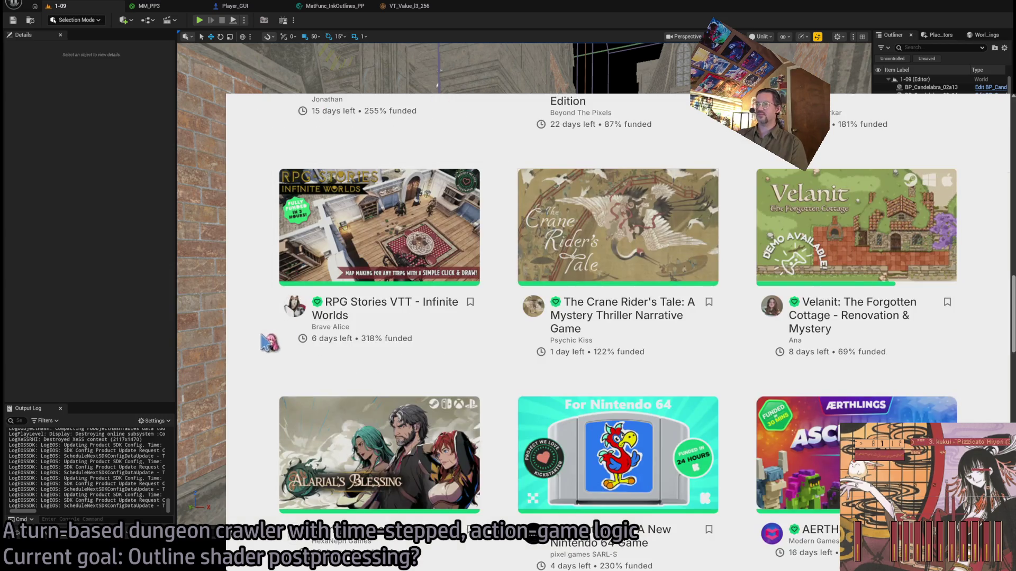
scroll(259, 349, down, 3)
scroll(260, 347, down, 1)
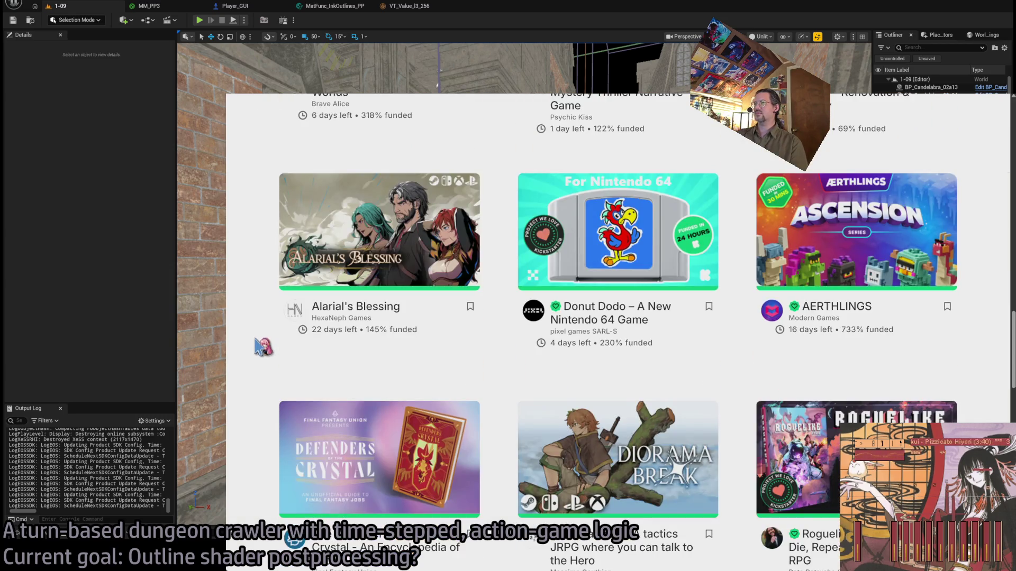
mouse_move(603, 238)
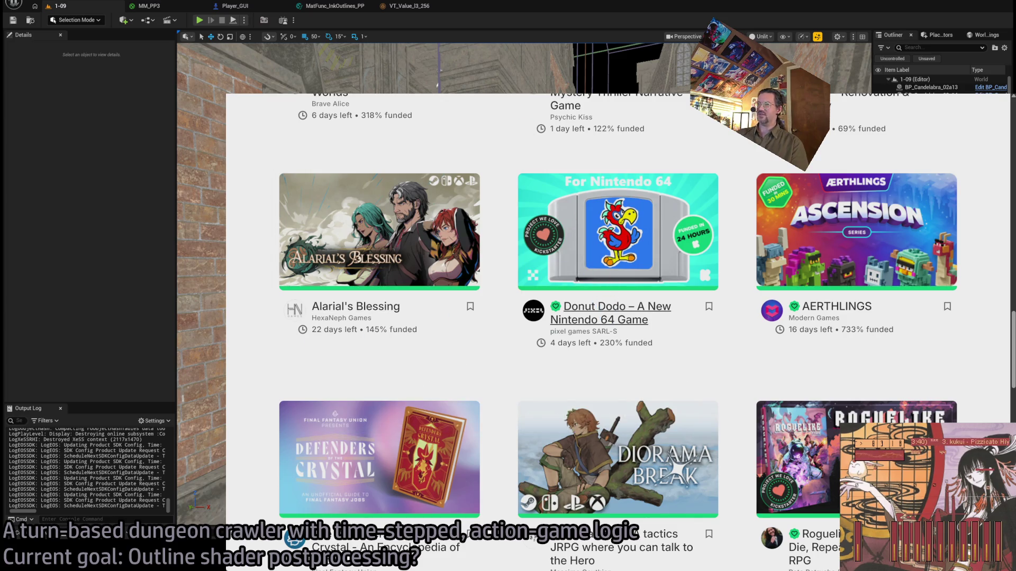
click(609, 307)
click(488, 381)
scroll(355, 418, down, 2)
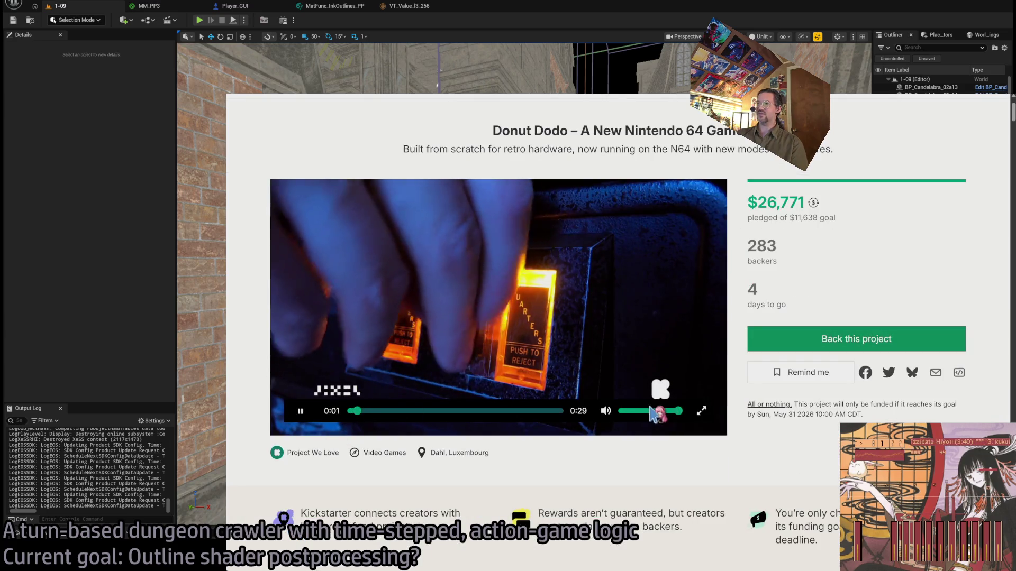
click(605, 411)
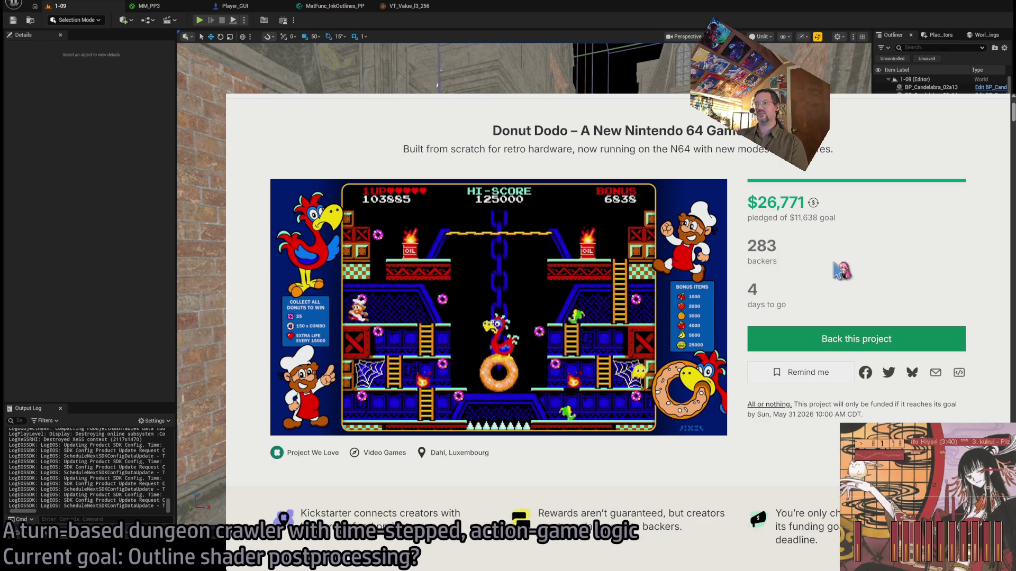
mouse_move(441, 419)
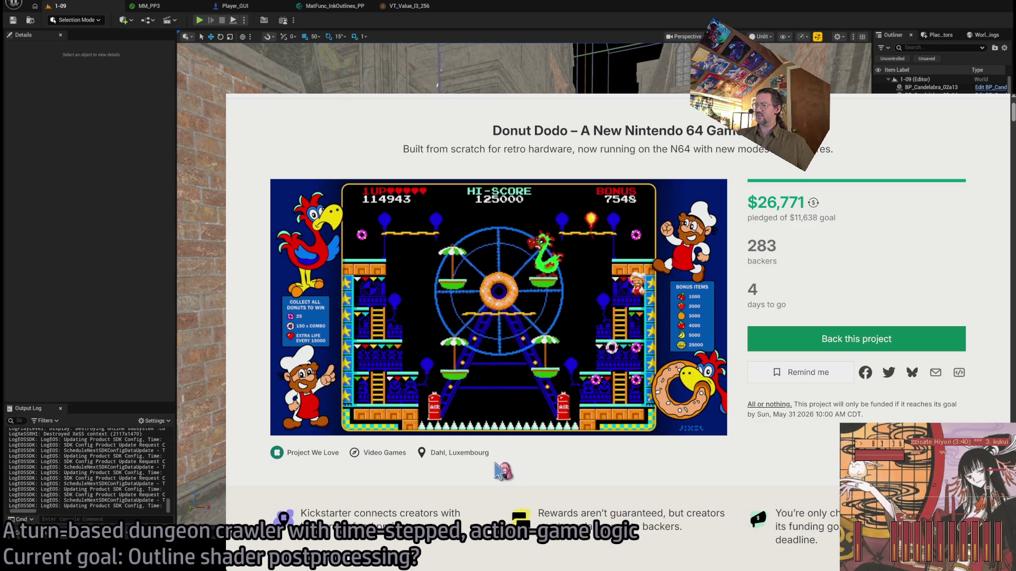
mouse_move(497, 418)
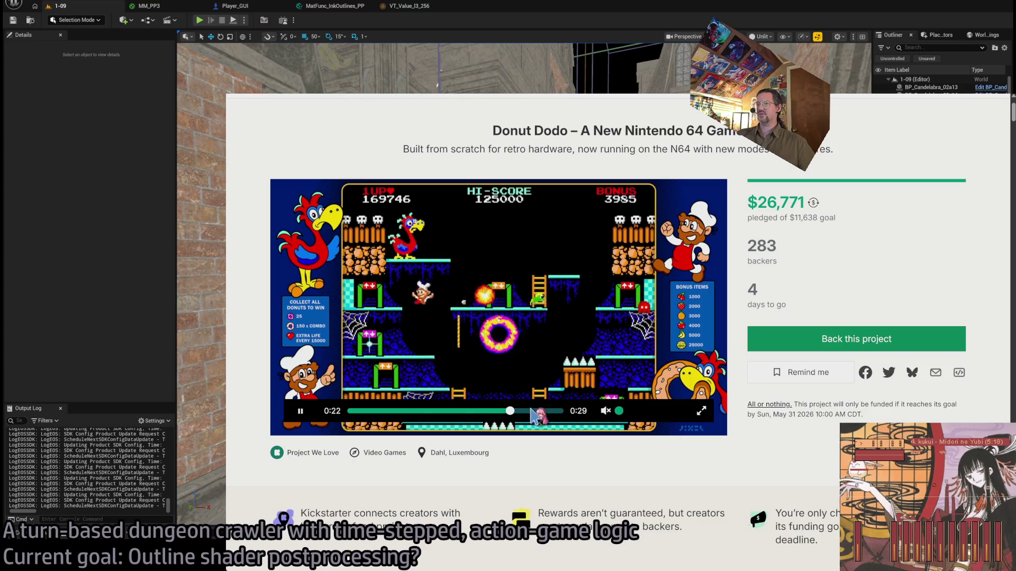
click(533, 412)
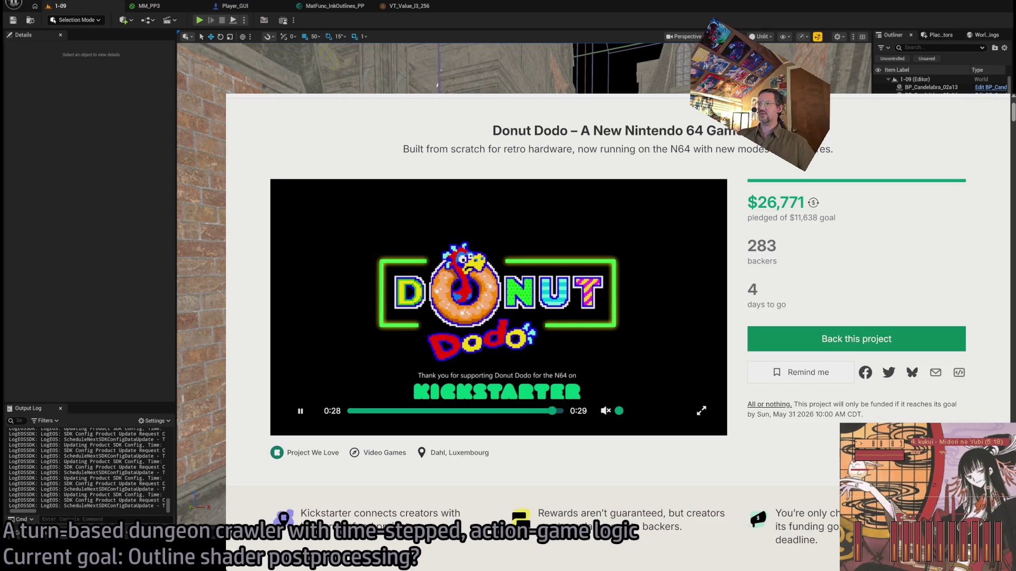
key(alt+Left)
scroll(274, 345, down, 3)
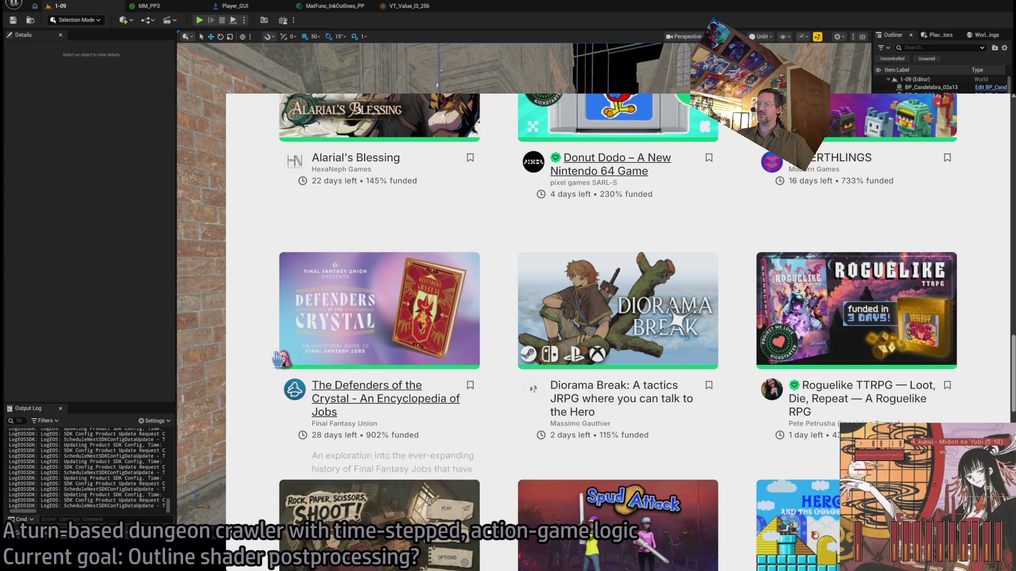
Open the Diorama Break page and play its trailer from the gameplay part, adjusting page zoom
click(591, 399)
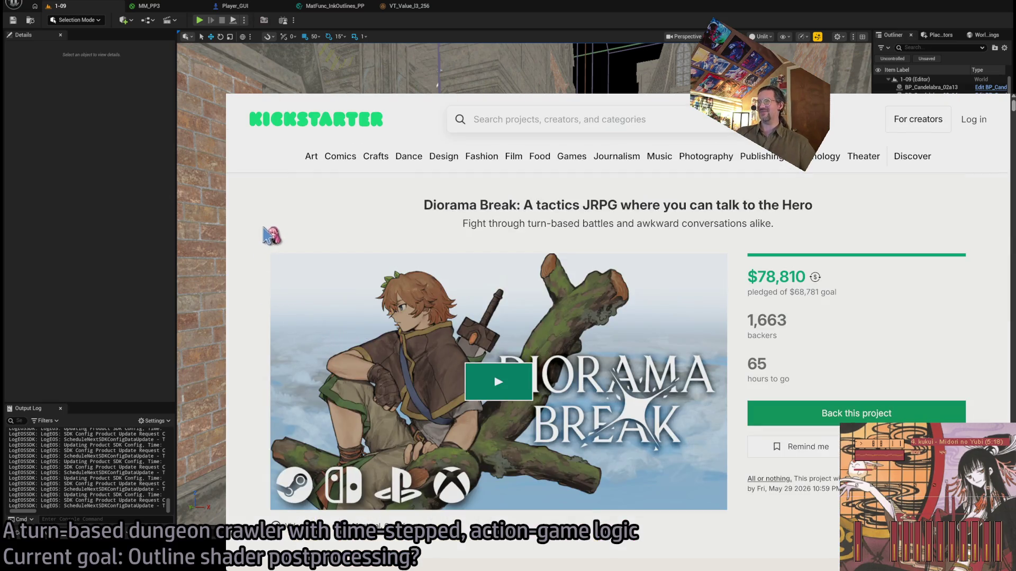
click(489, 402)
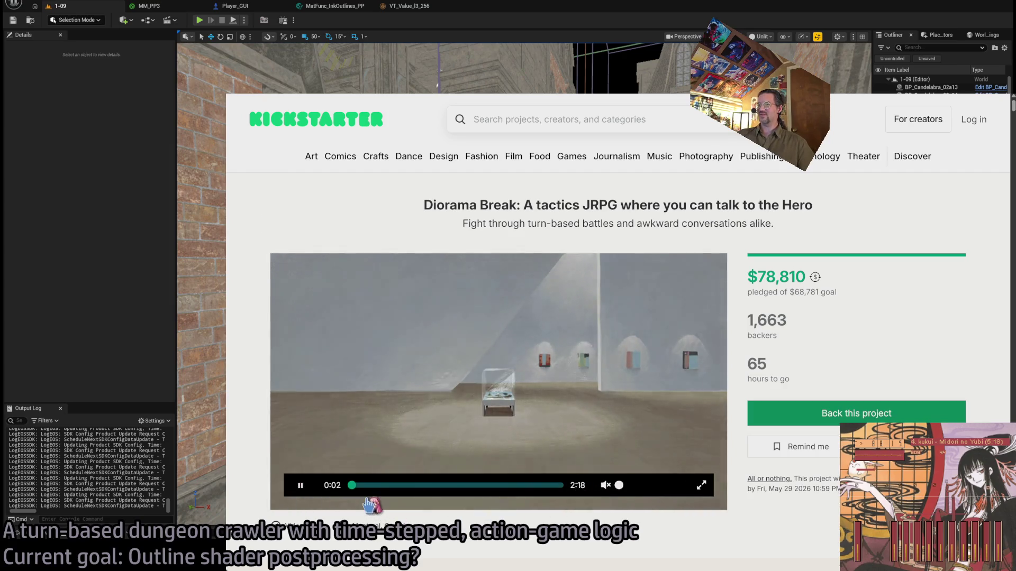
click(369, 485)
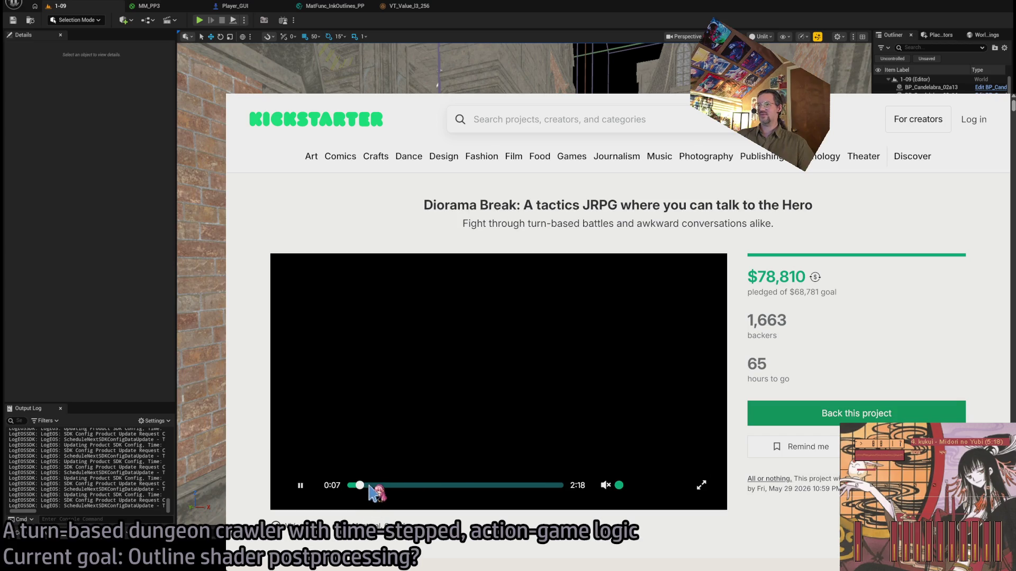
click(372, 486)
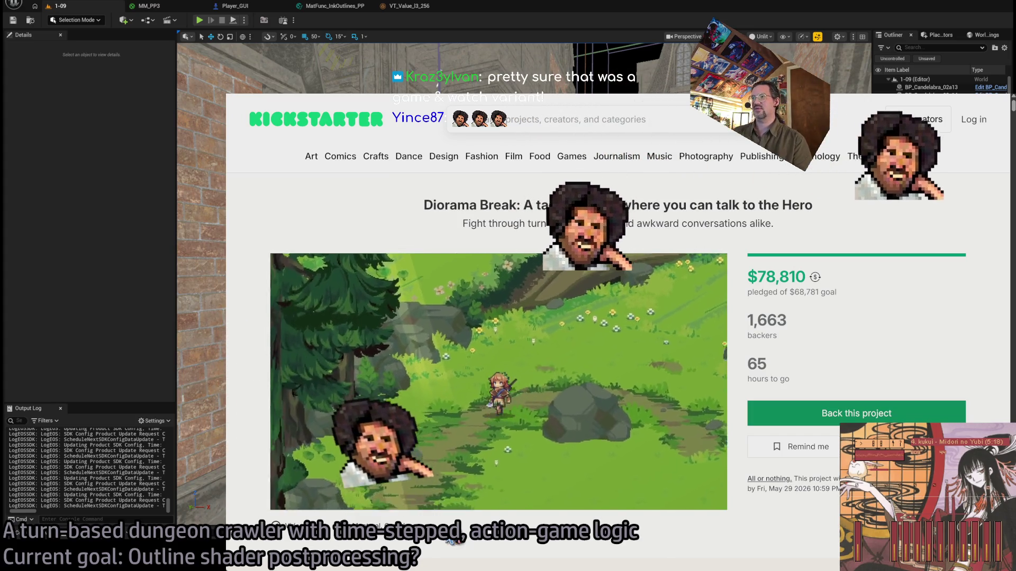
key(ctrl+plus)
key(ctrl+plus)
key(ctrl+plus)
key(ctrl+minus)
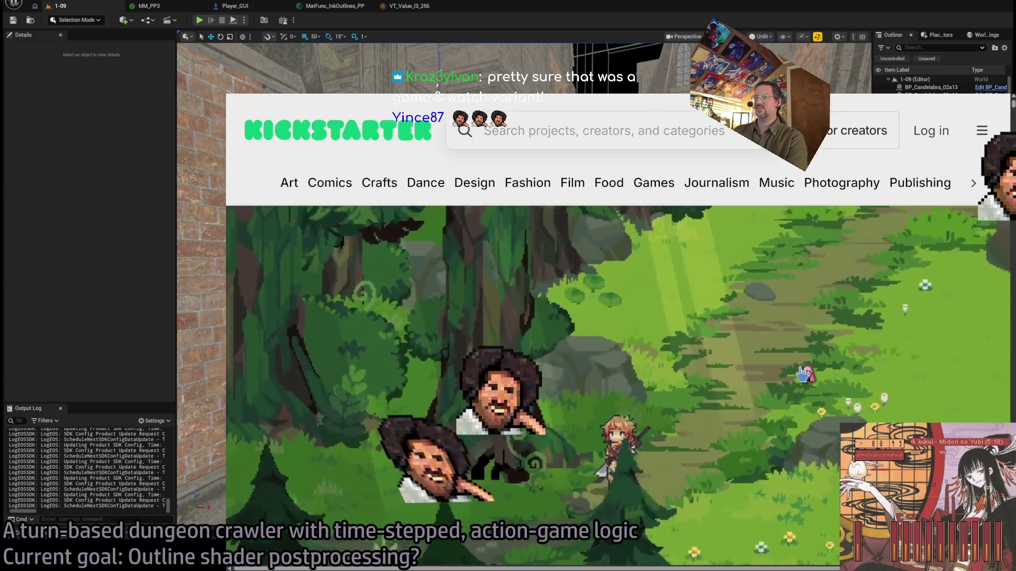
Rewind the Diorama Break trailer to about 1:54, then switch to the Gemini chat tab
scroll(809, 379, down, 2)
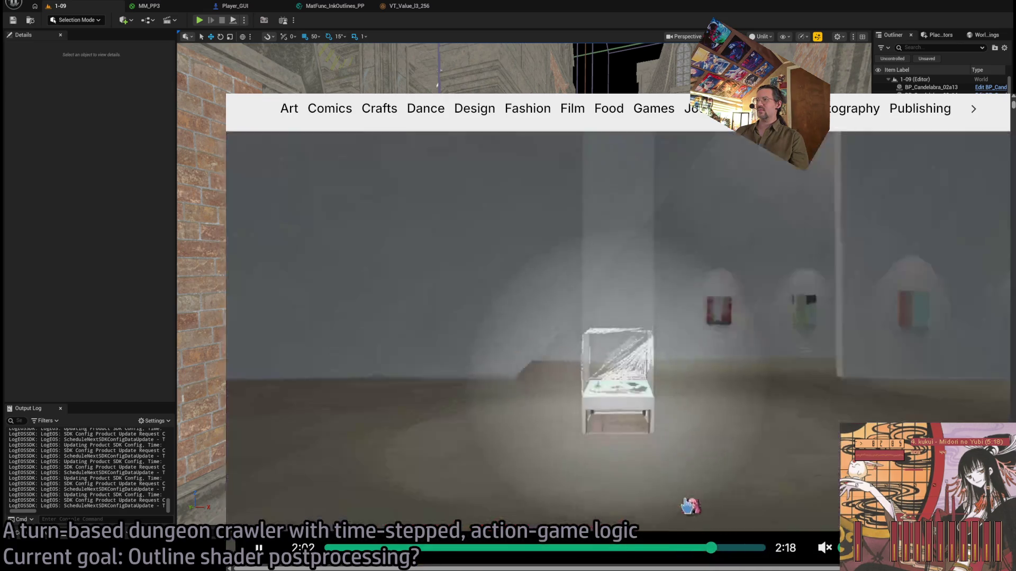
mouse_move(689, 554)
mouse_down()
mouse_move(678, 551)
mouse_move(688, 556)
mouse_up()
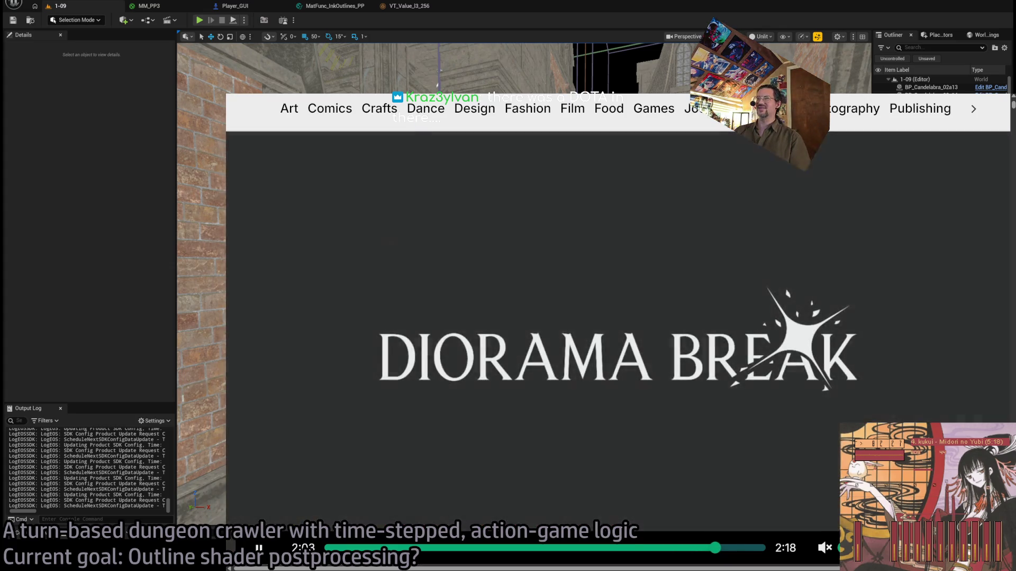
key(ctrl+Tab)
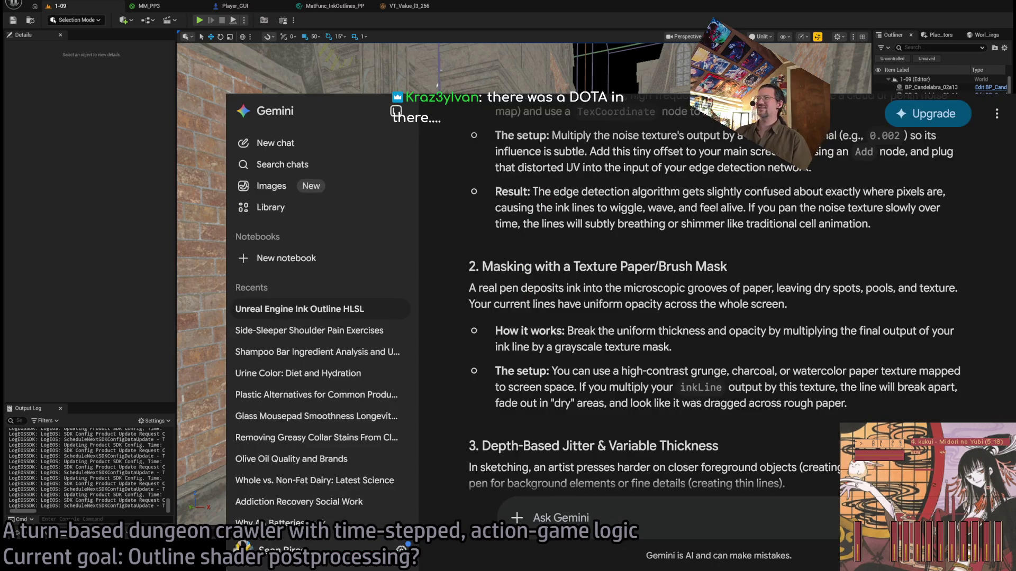
Flip between the editor, the BRB playlist and Gemini tabs, ending on the Unreal level
key(alt+Tab)
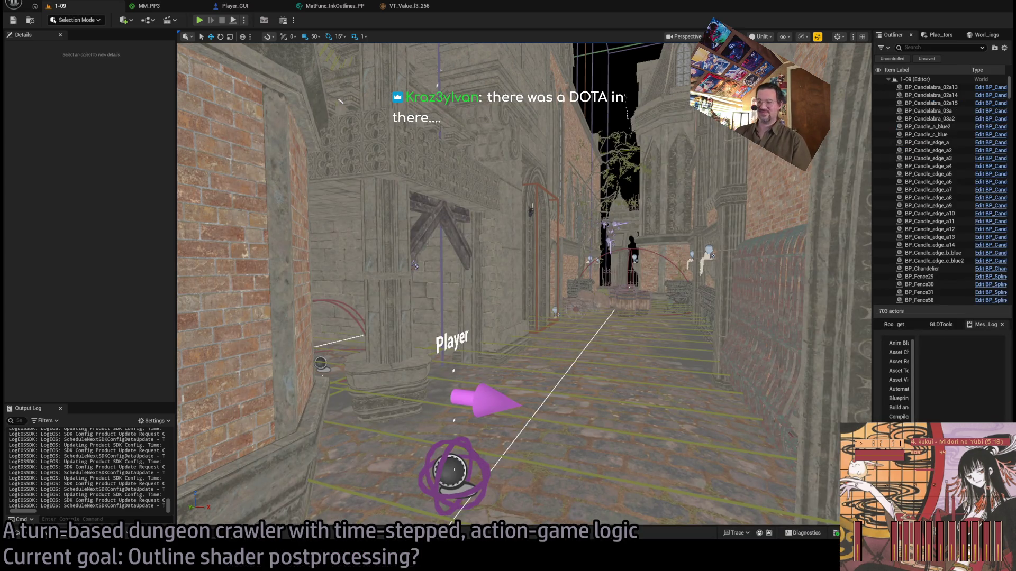
key(alt+Tab)
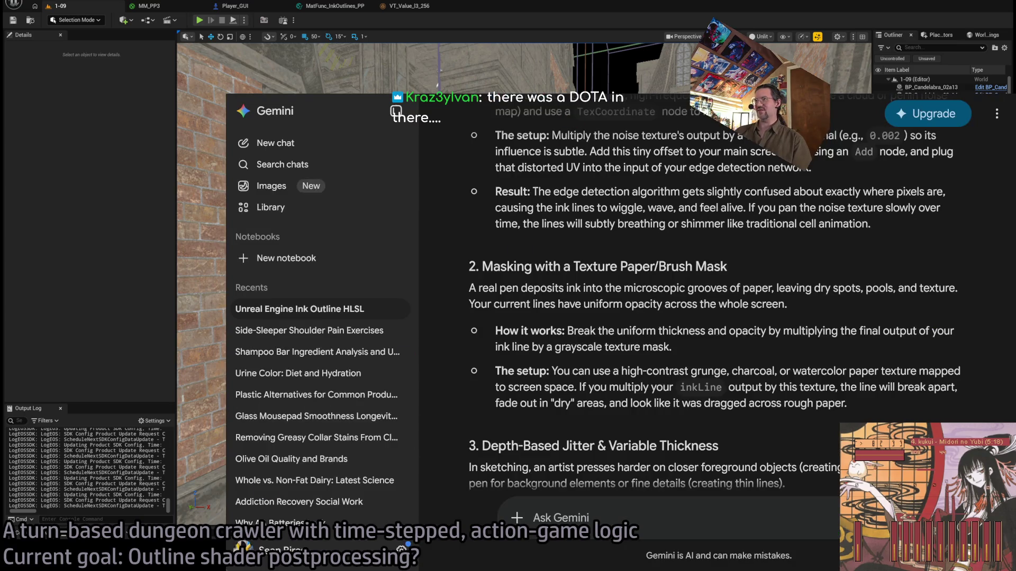
key(ctrl+Tab)
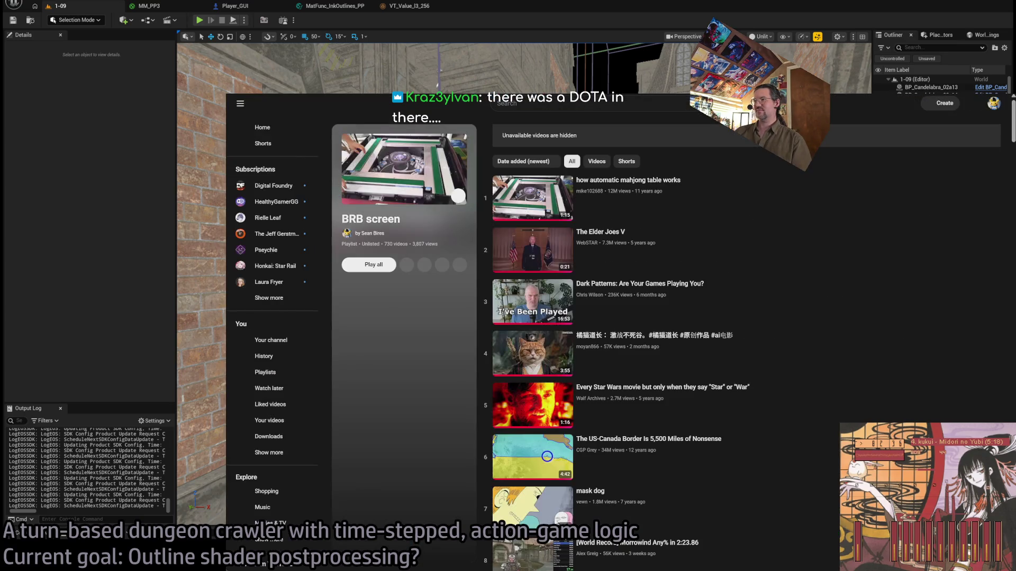
key(ctrl+Tab)
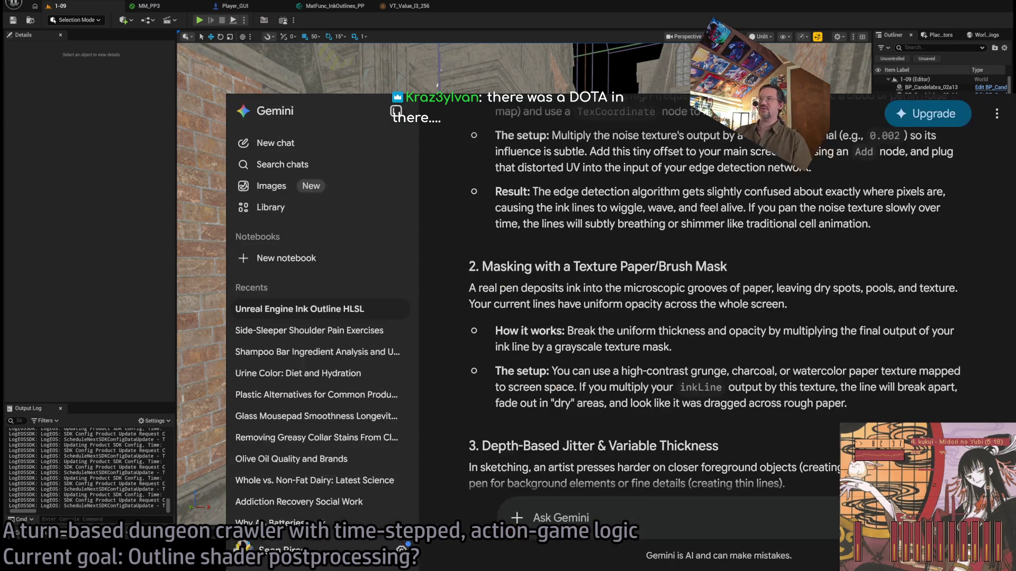
key(alt+Tab)
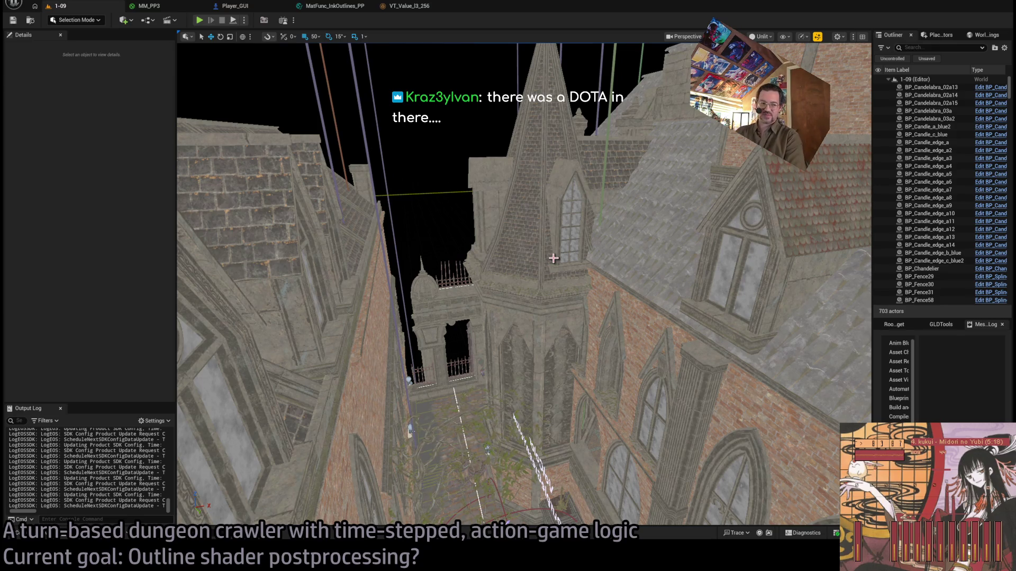
Fly the viewport camera down over the rooftops and through the alley past the arch
mouse_move(538, 218)
mouse_down()
mouse_move(524, 270)
mouse_move(530, 236)
mouse_up()
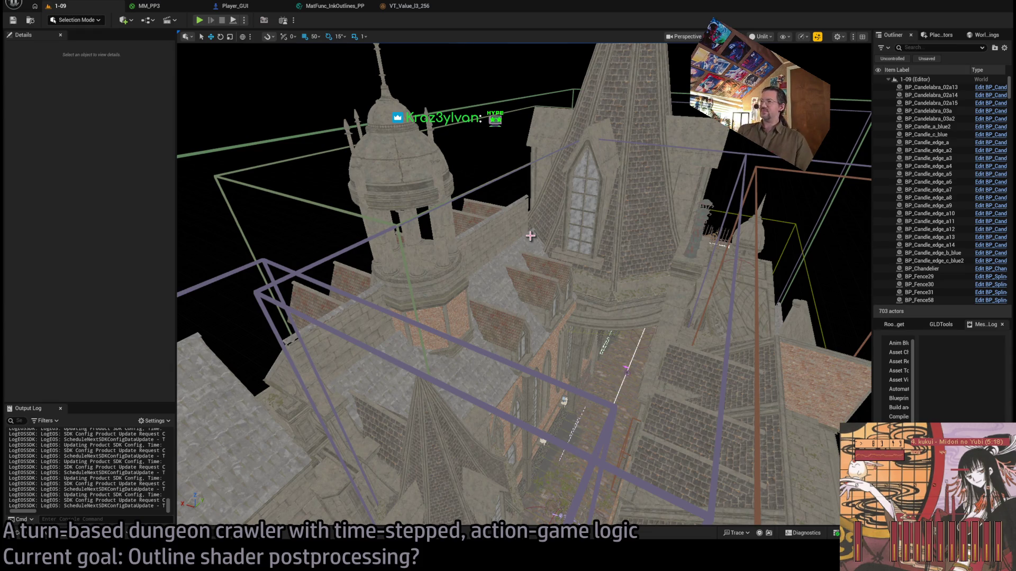
scroll(515, 253, up, 10)
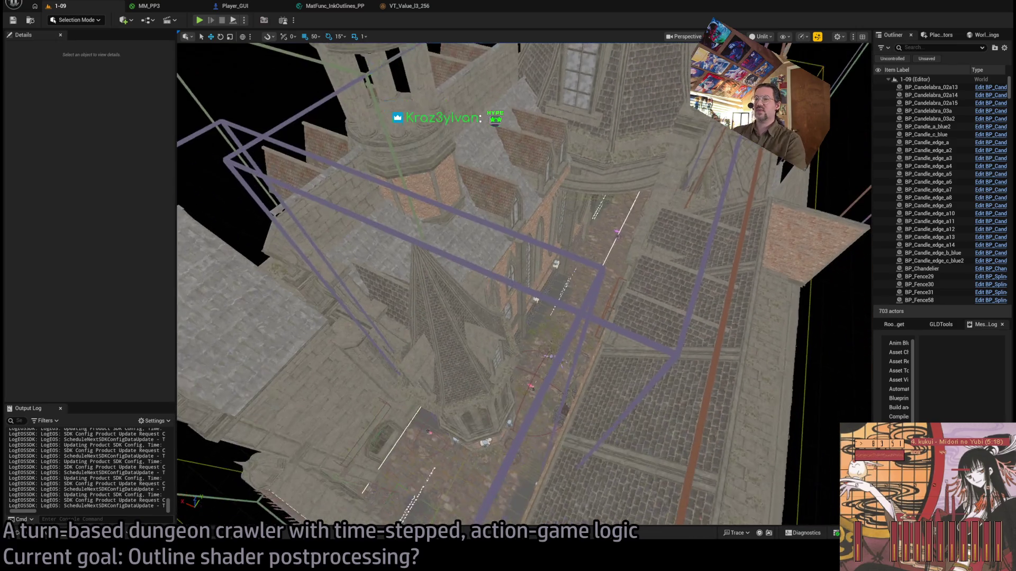
scroll(524, 284, up, 10)
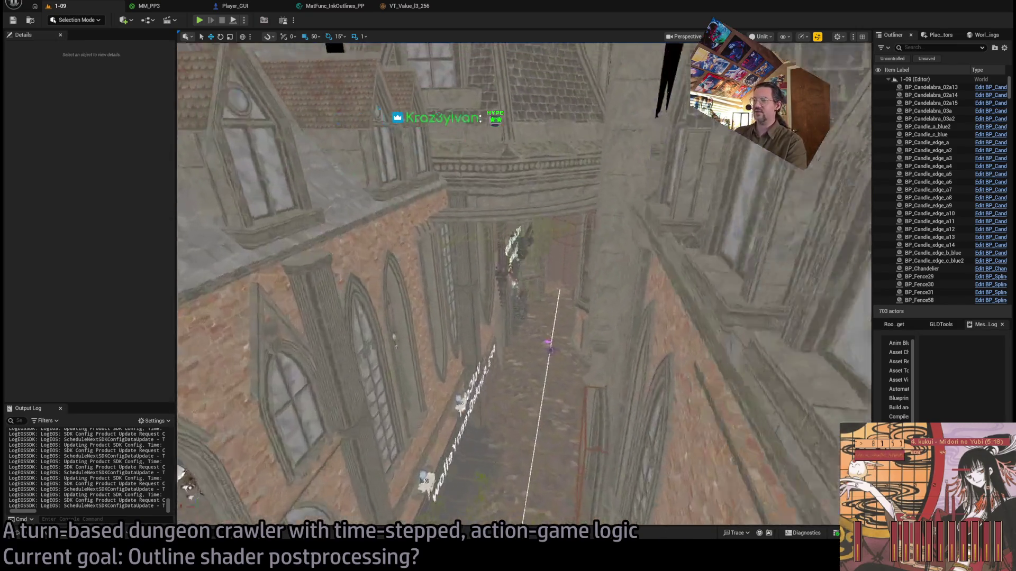
mouse_move(523, 285)
mouse_down()
mouse_move(561, 273)
mouse_move(560, 232)
mouse_move(560, 275)
mouse_move(383, 342)
mouse_up()
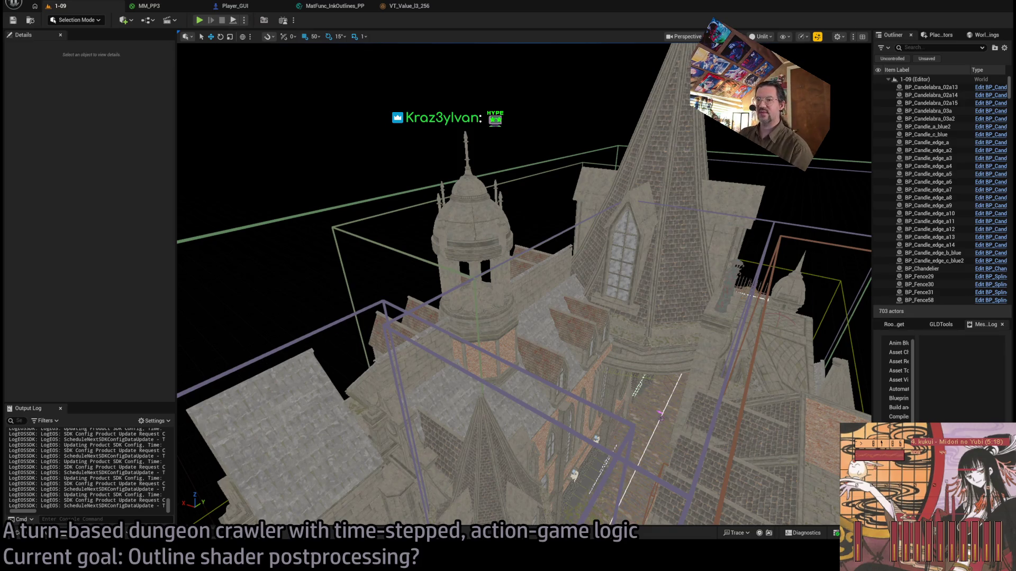
Bring up the Twitch Following page and scroll through the followed channels
key(alt+Tab)
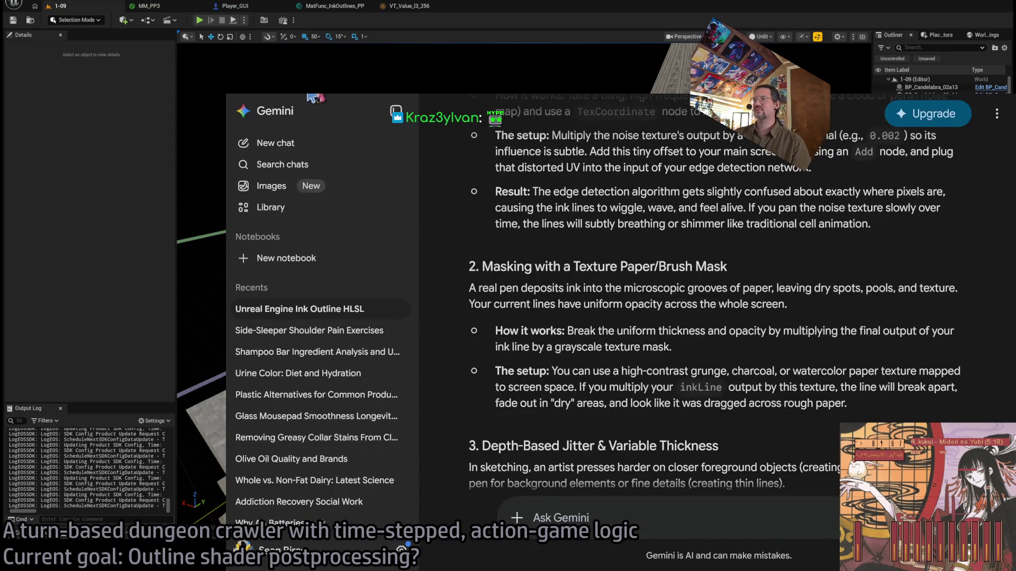
key(alt+Tab)
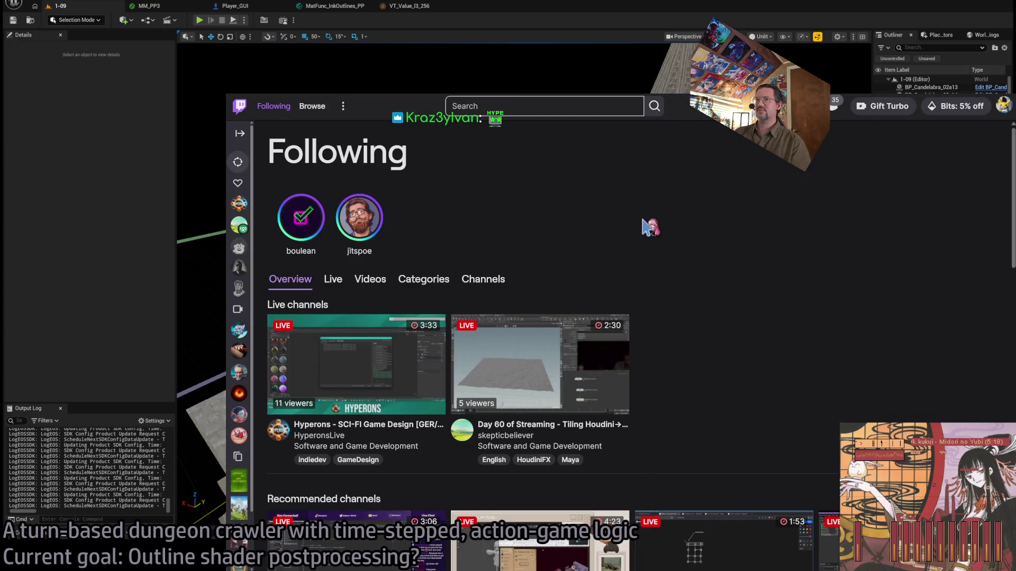
scroll(656, 241, down, 1)
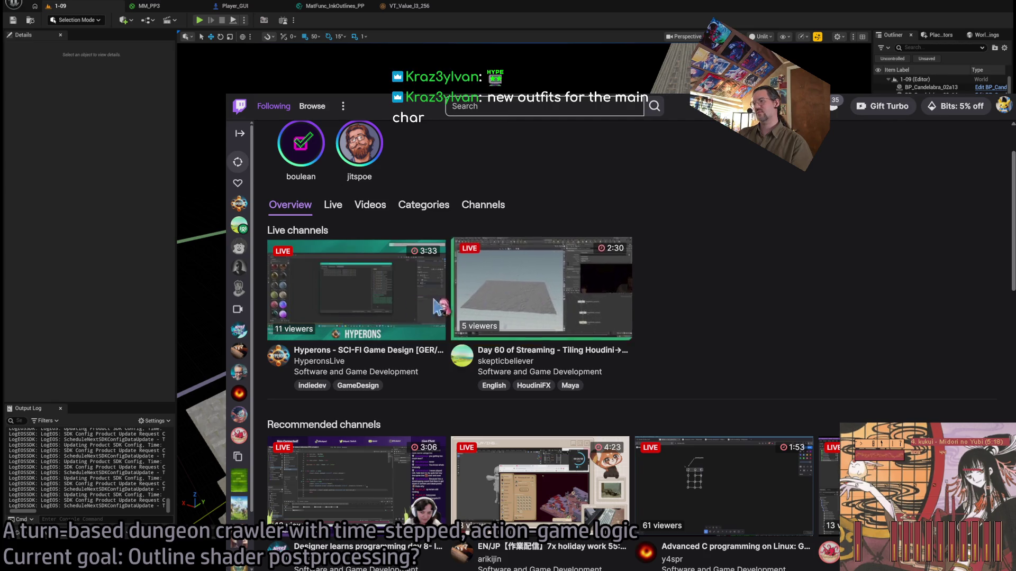
scroll(799, 301, down, 2)
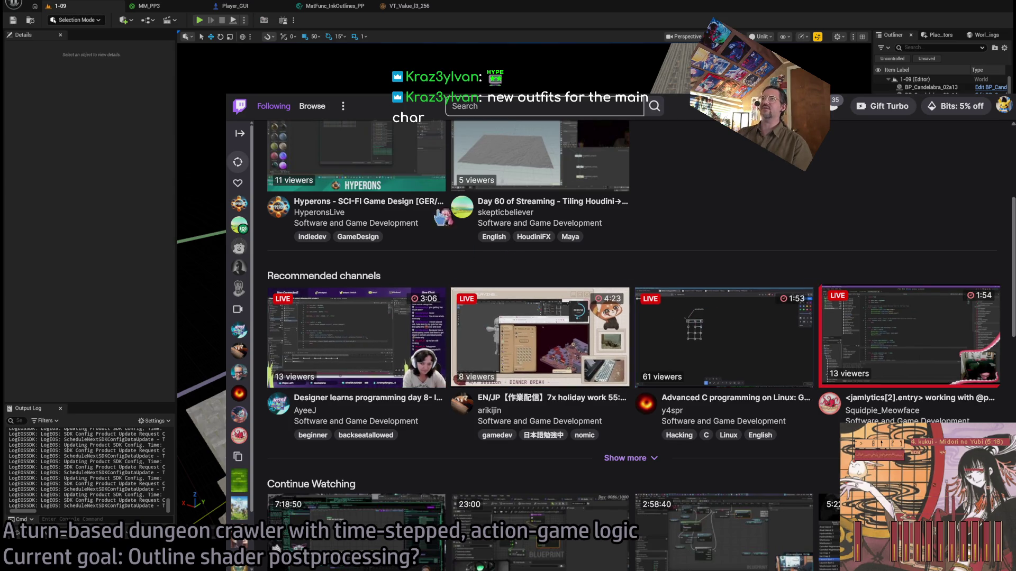
Open a recommended live stream, look over the streamer's bio, then return to Following
click(357, 338)
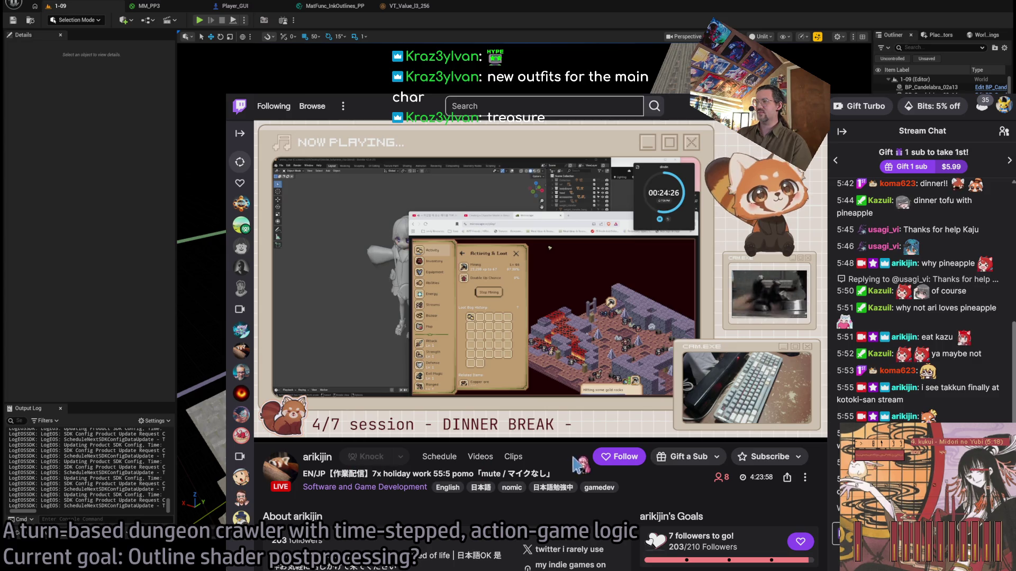
scroll(371, 529, down, 2)
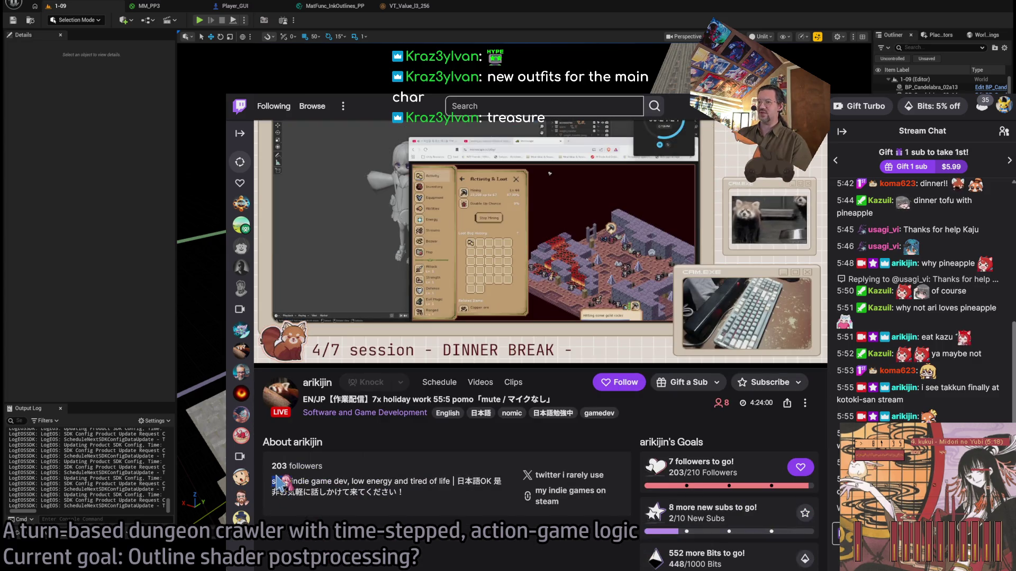
drag(288, 479, 456, 480)
click(456, 480)
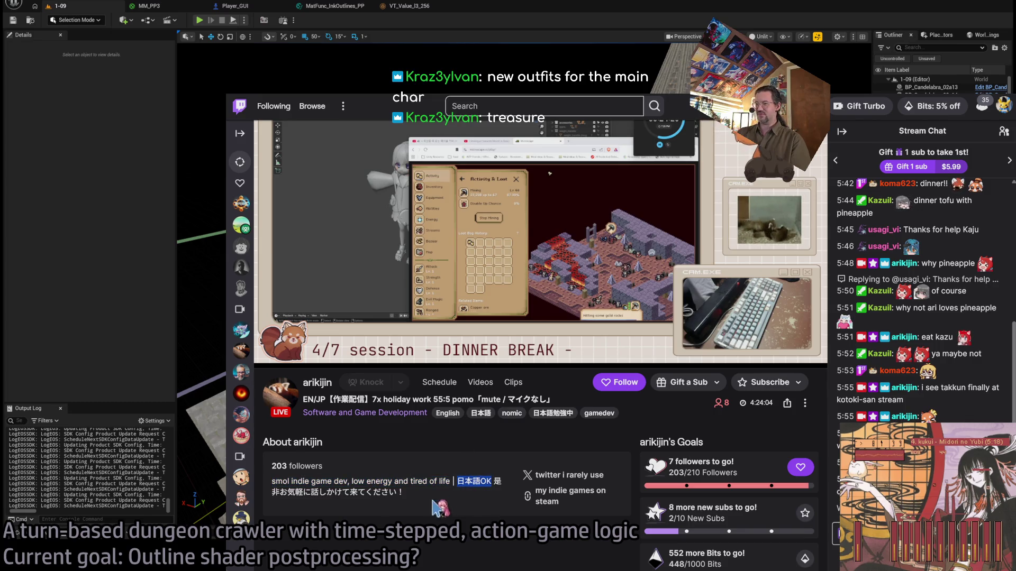
scroll(431, 494, up, 2)
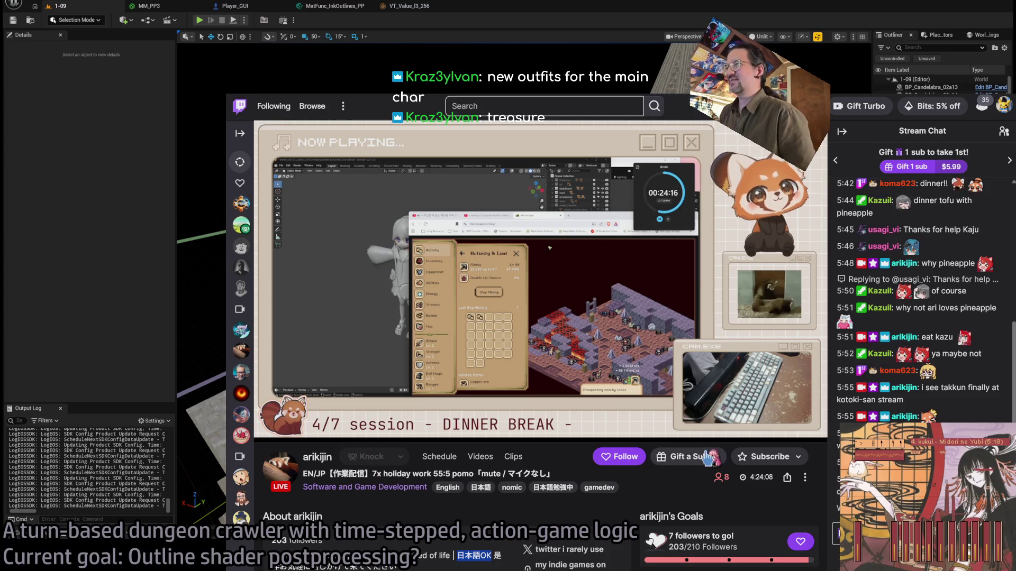
mouse_move(465, 184)
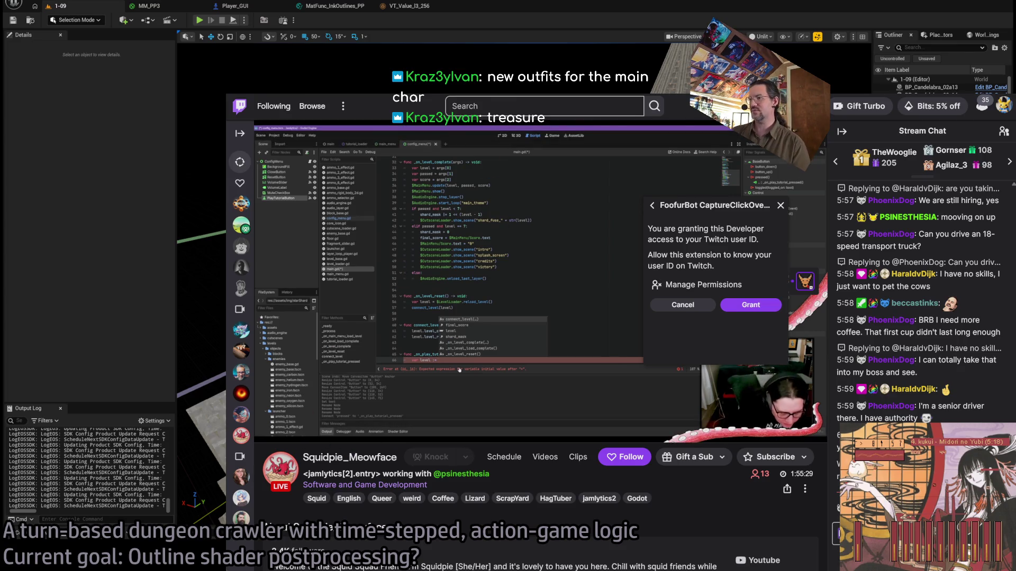
key(alt+Left)
key(alt+Left)
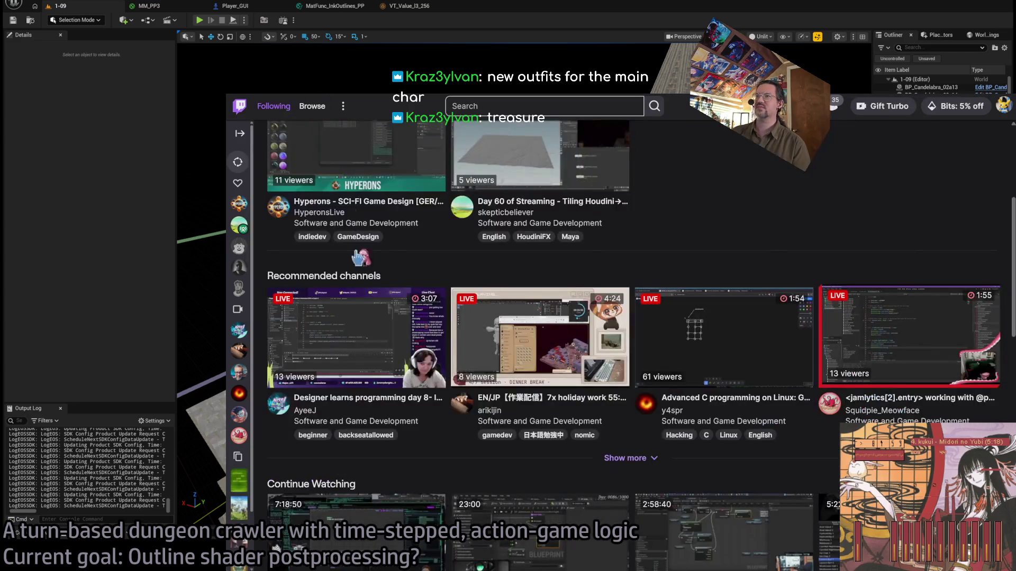